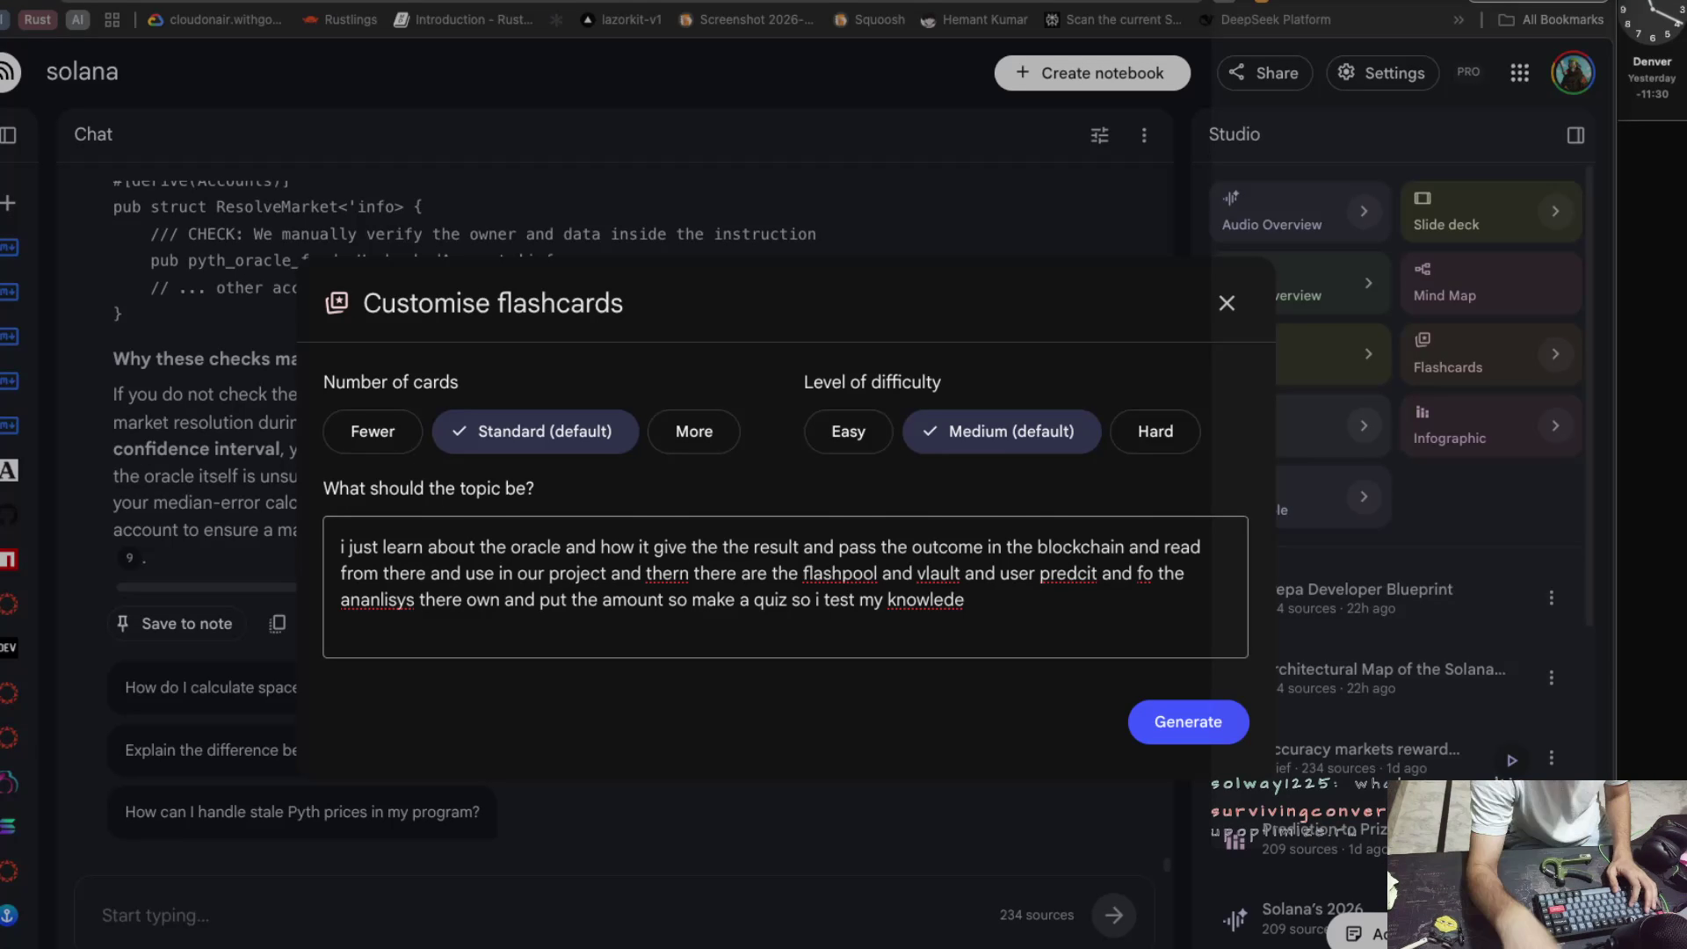
Generate the oracle flashcards from the notebook's 234 sources and leave them generating
left_click(1160, 729)
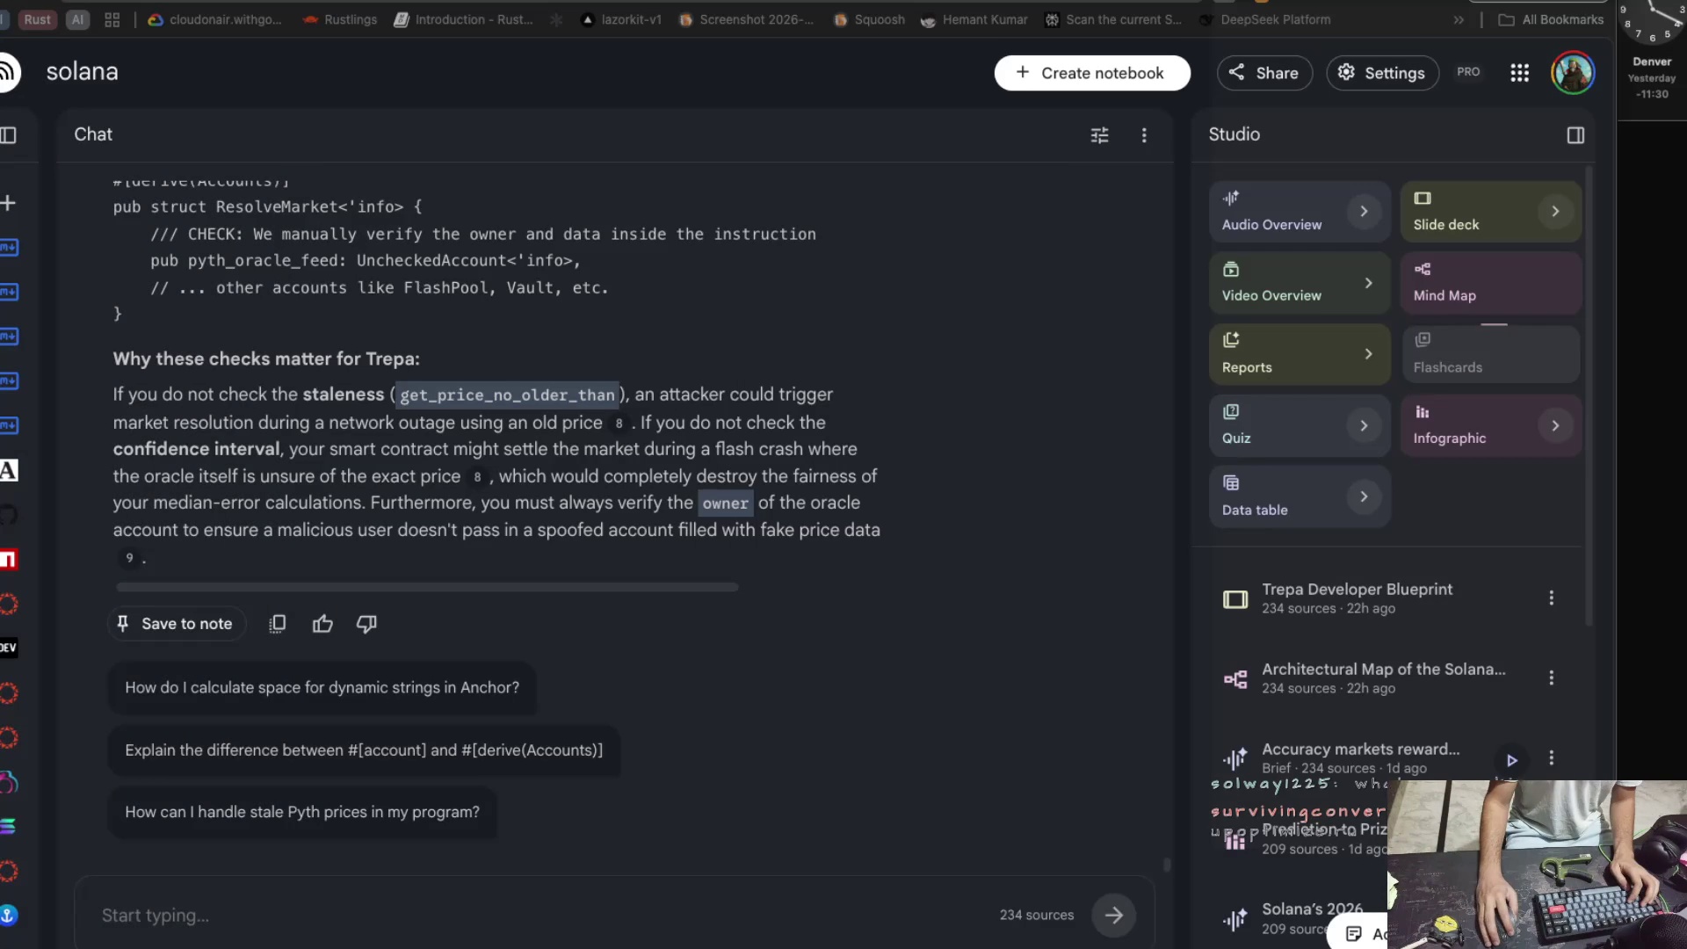
mouse_move(9, 351)
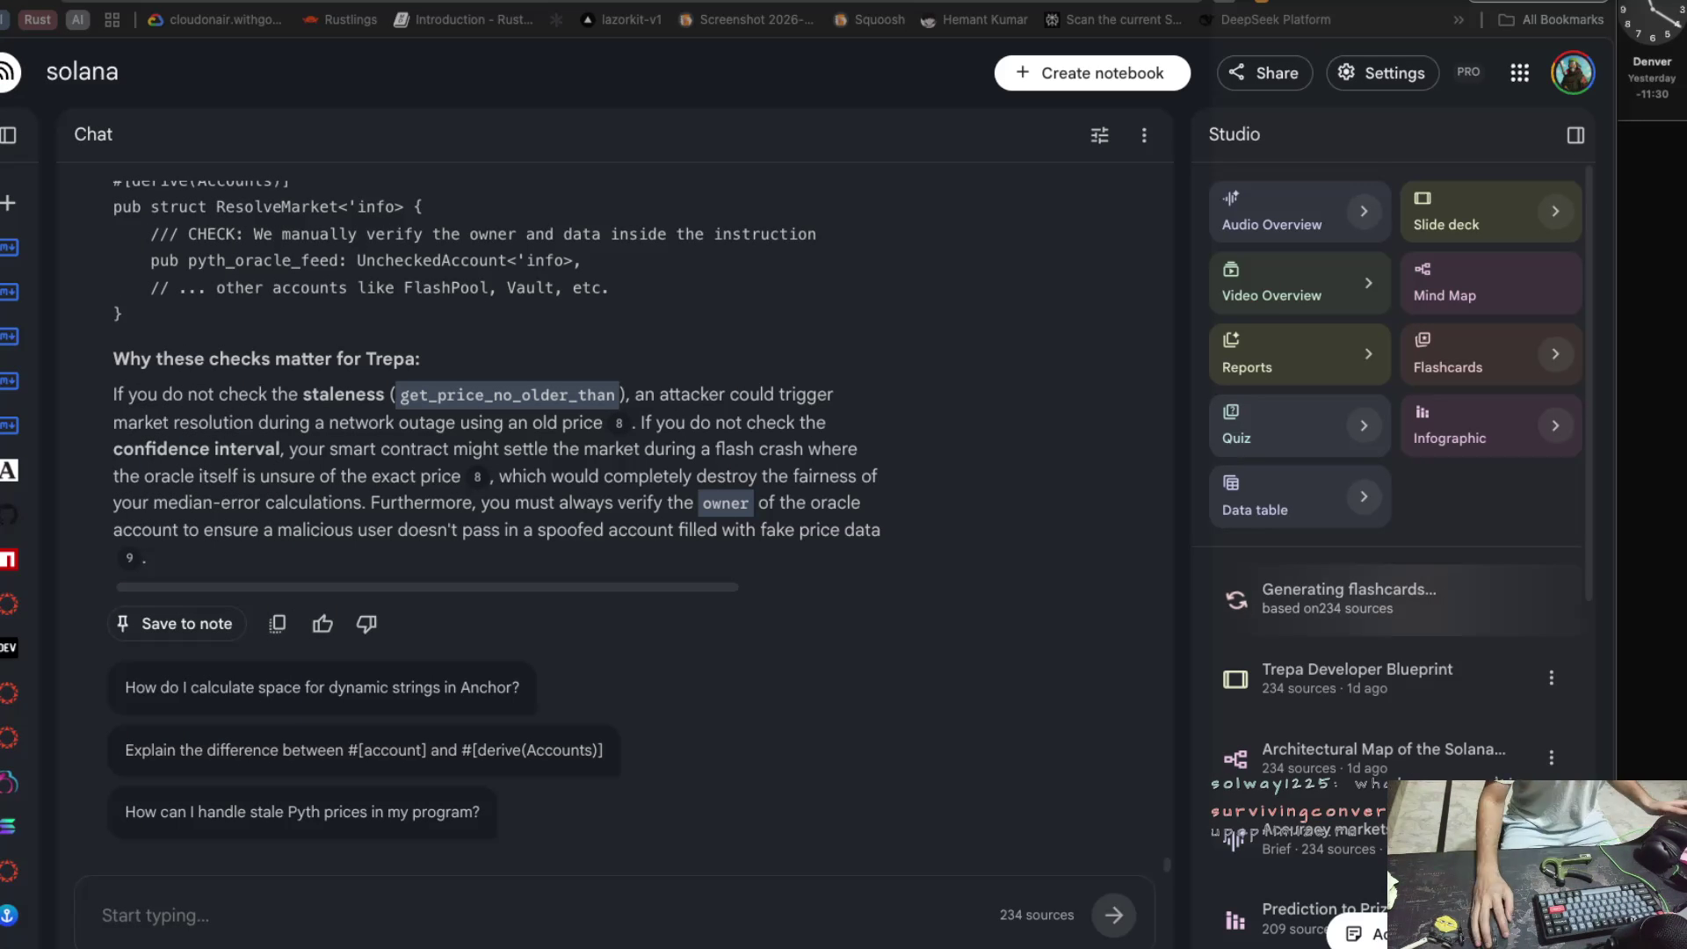
In a new Perplexity tab, start the question 'i want to make accuracy market'
key("super+t")
type("i wan to")
key("BackSpace")
key("BackSpace")
key("BackSpace")
type("t to make a ")
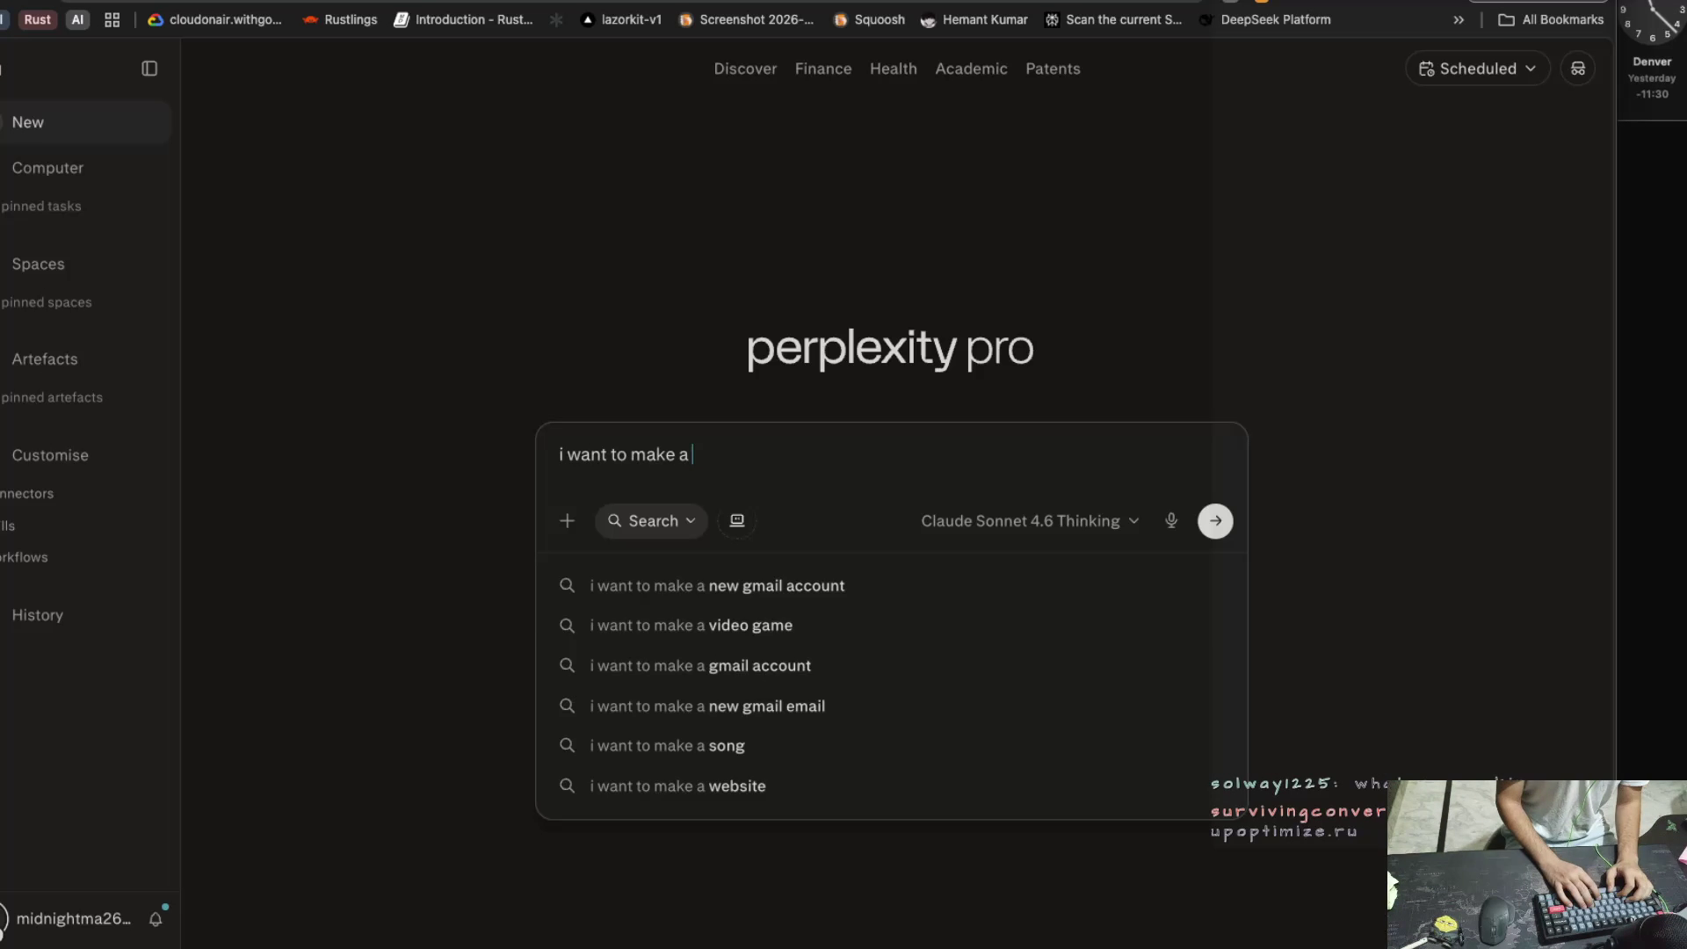
type("stre")
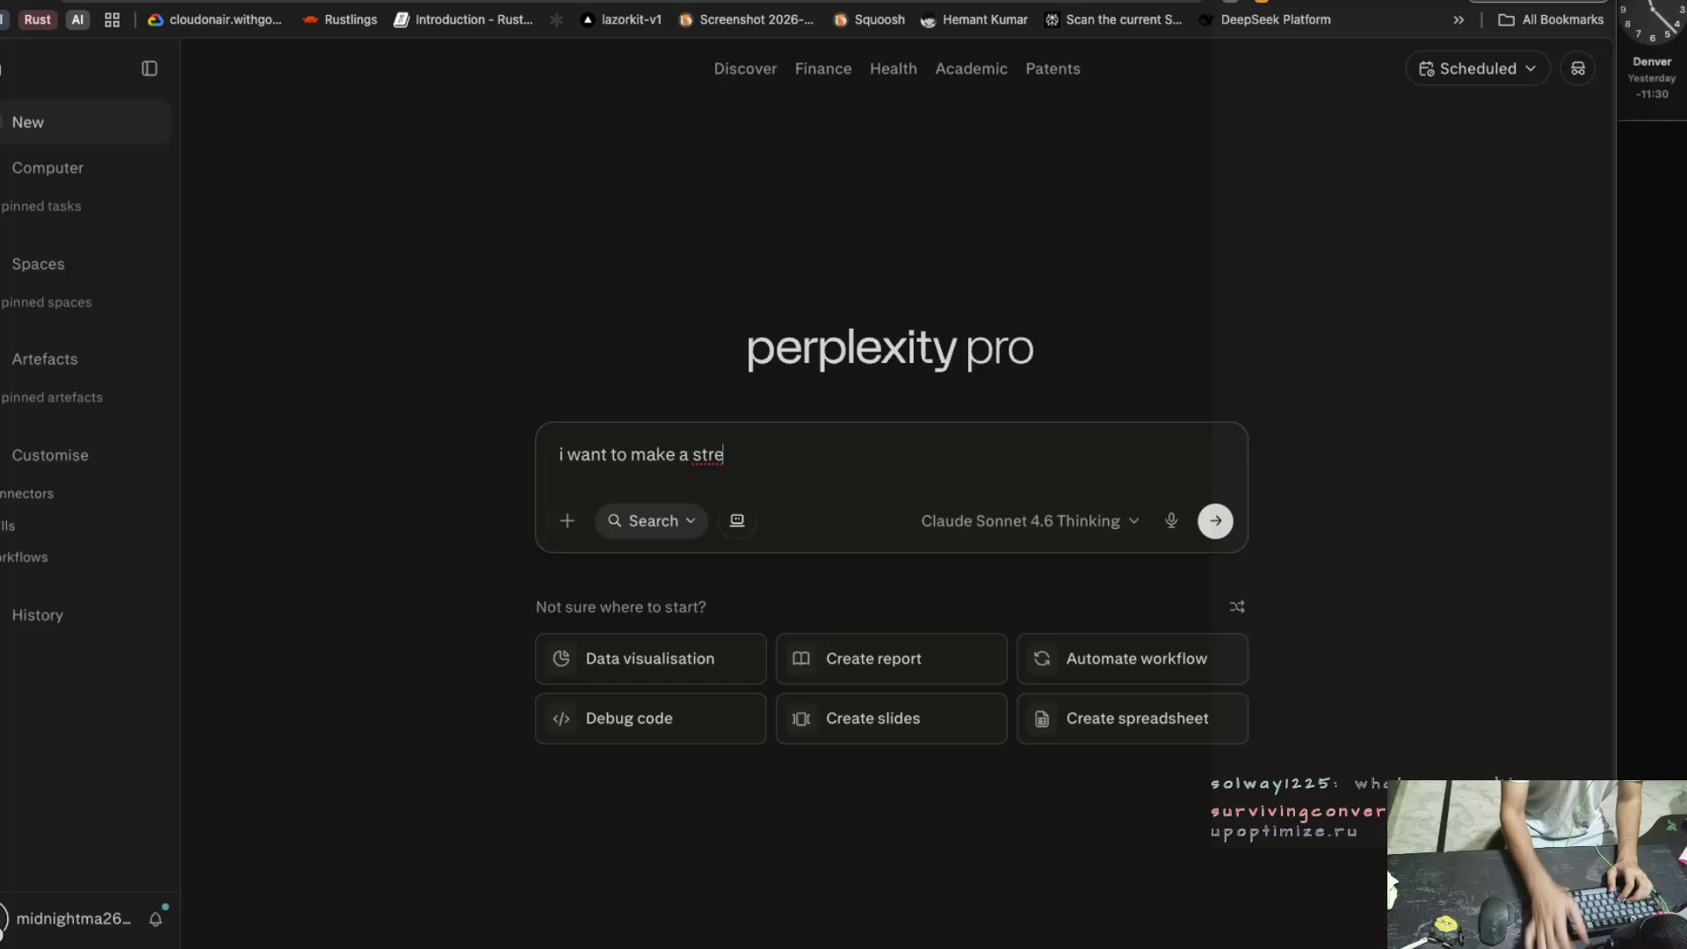
key("BackSpace")
key("BackSpace")
key("BackSpace")
type("accuracy maet")
key("BackSpace")
key("BackSpace")
Continue asking how to get market results from an independent body when you don't control outcomes in web3
type("rket how cna i get the makret and result form the independent body and how it accutlau")
key("BackSpace")
type("y work how to ge the outcome as i do not controla")
key("BackSpace")
type("ans in ")
type("web2")
key("BackSpace")
type("3 ha")
type("that hte")
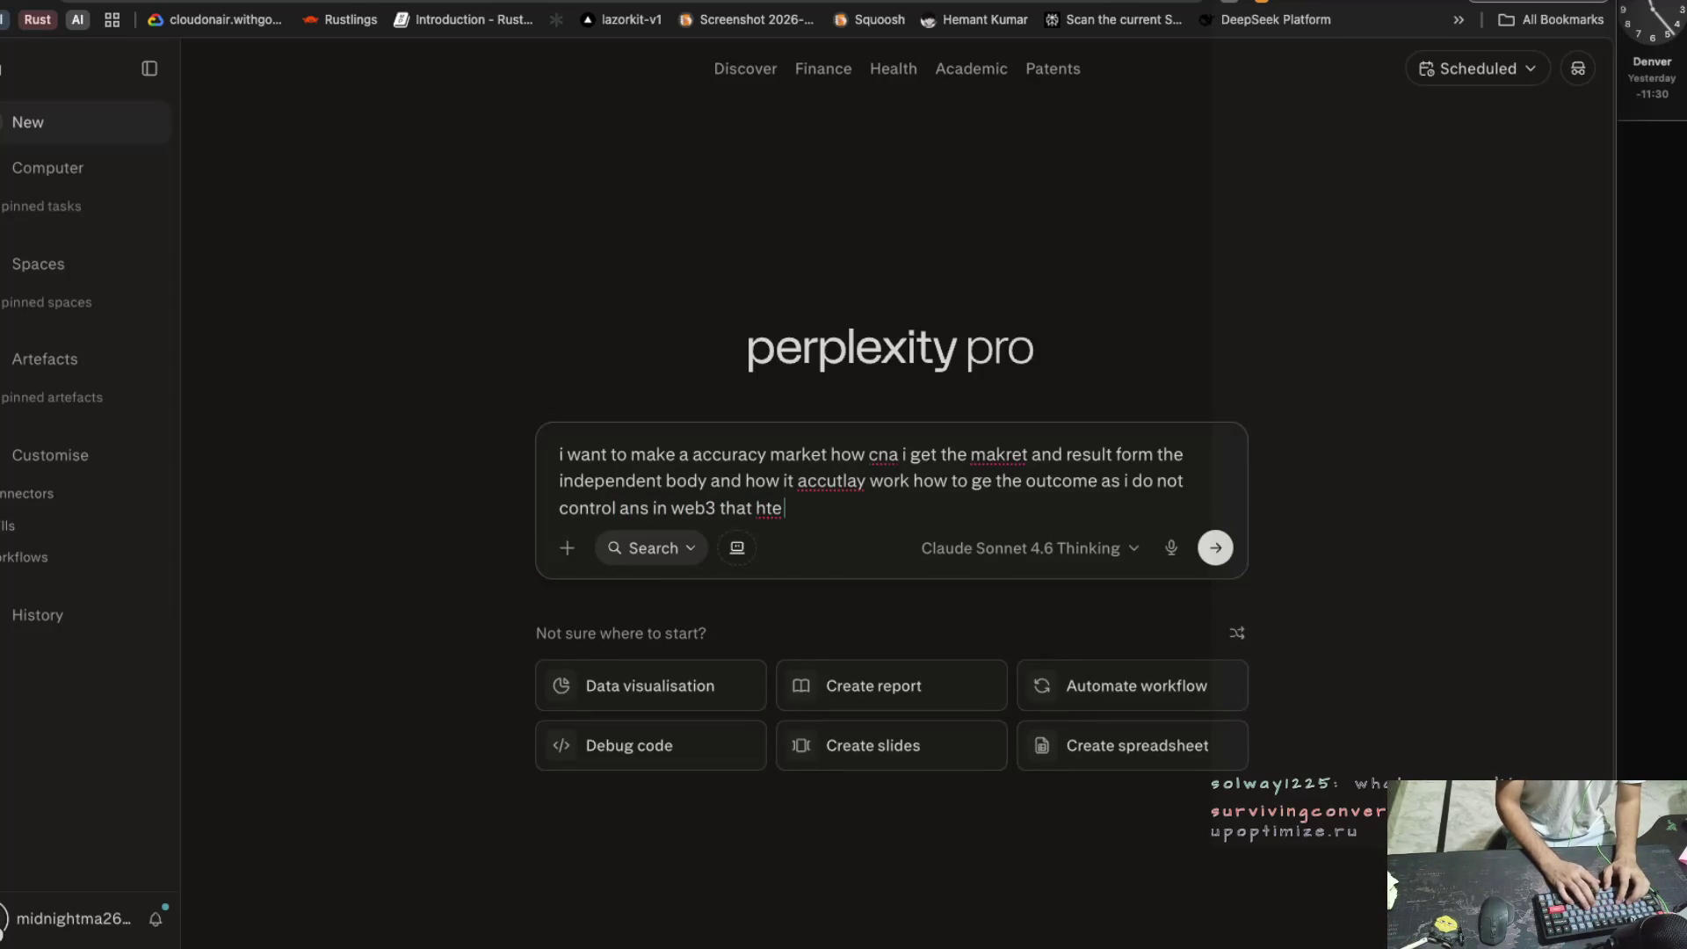
Add that the security of nobody controlling things is the best part
key("BackSpace")
key("BackSpace")
key("BackSpace")
type("the ")
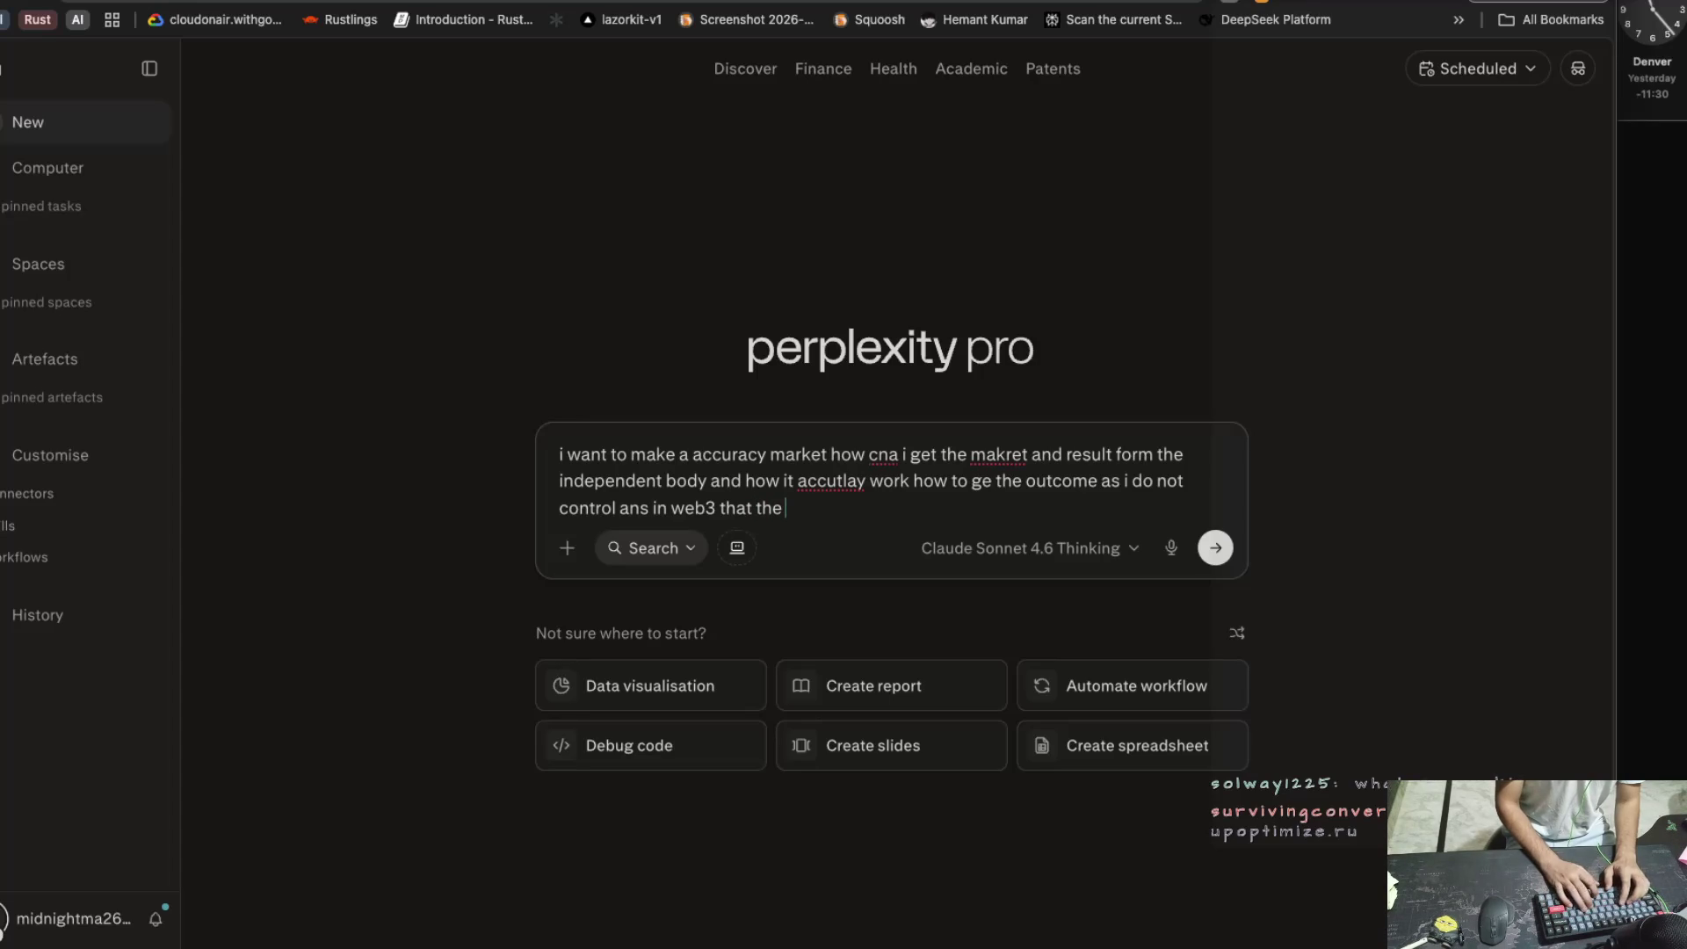
type("security ")
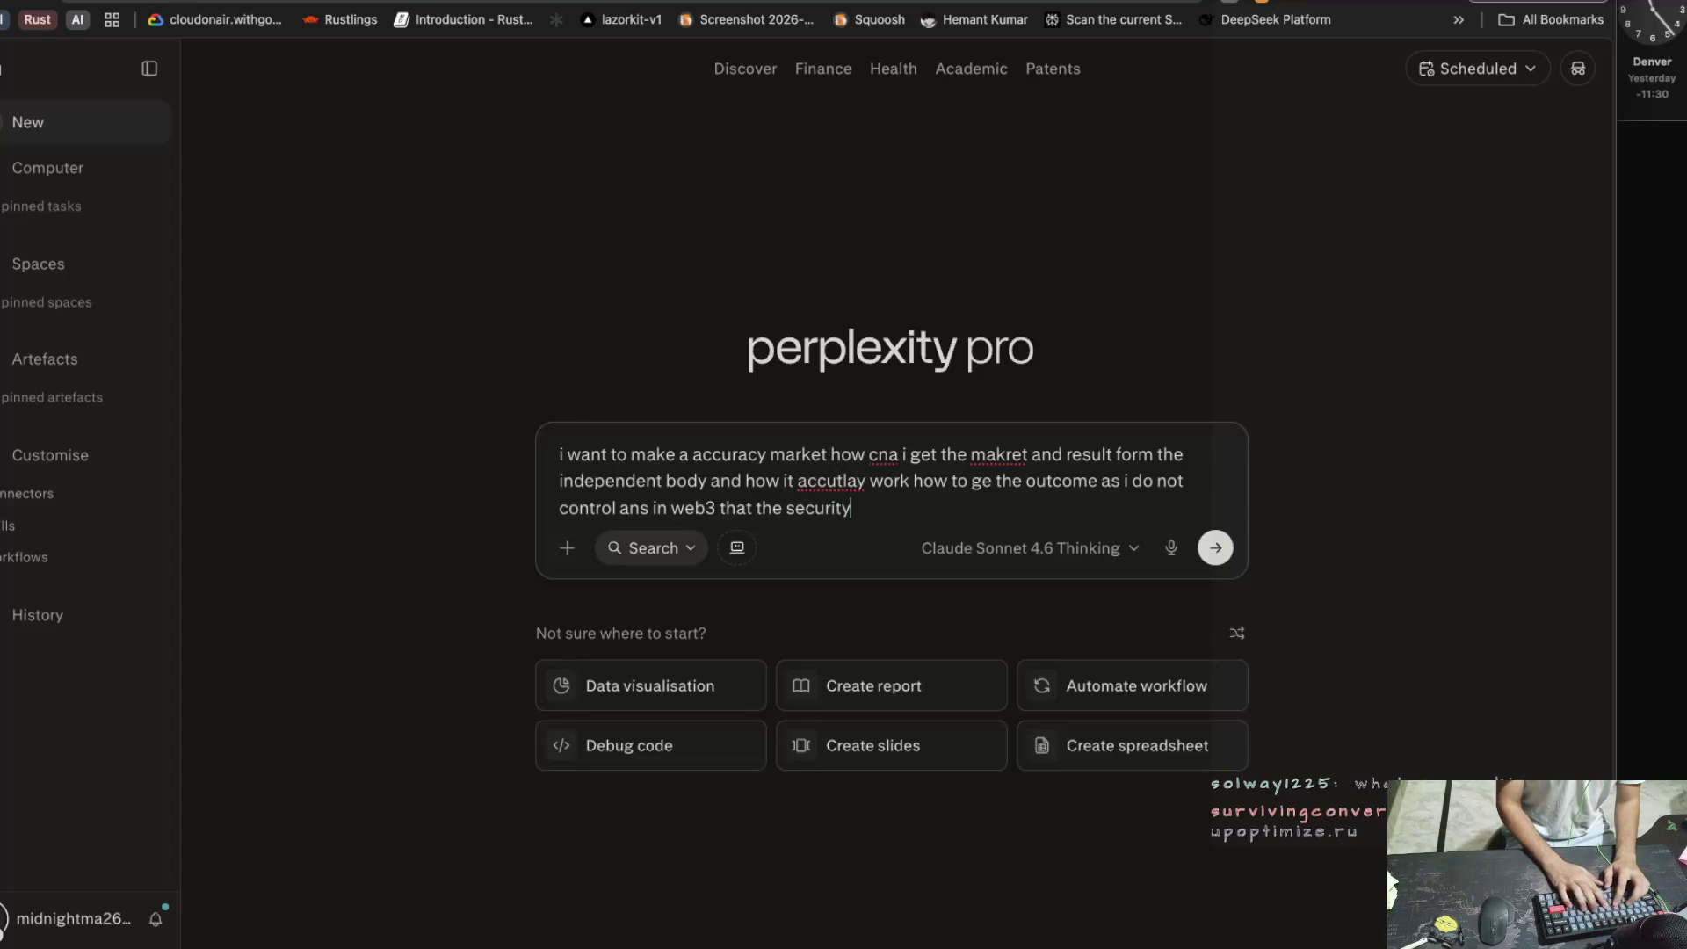
type("that the t")
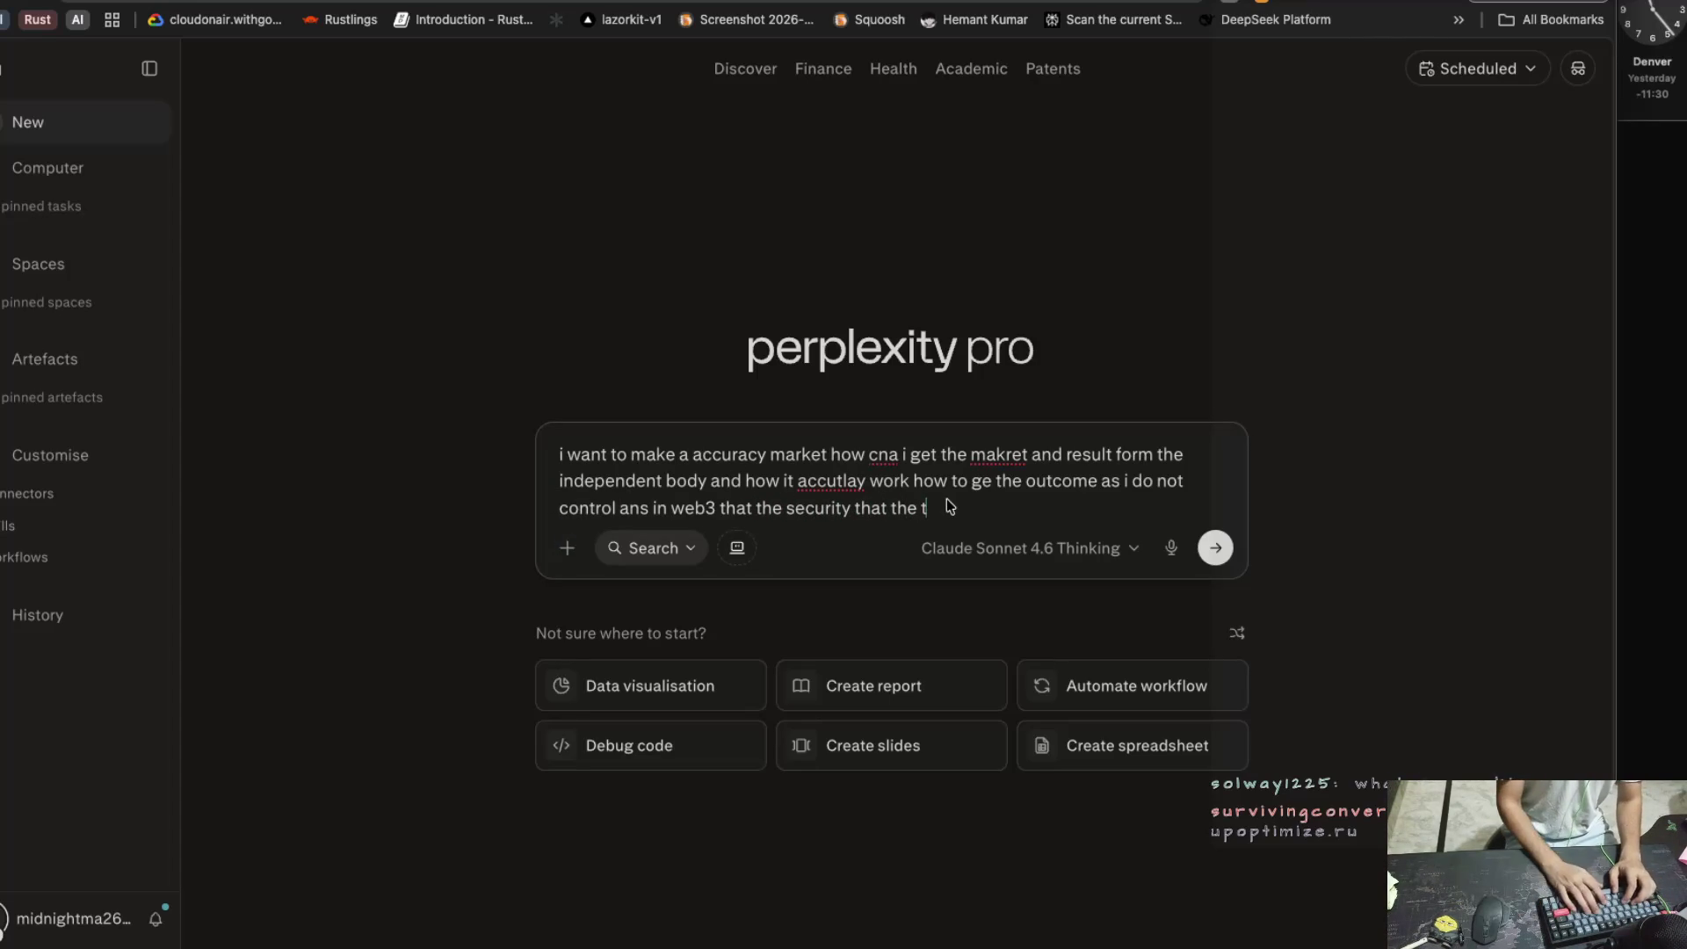
key("BackSpace")
type("no b")
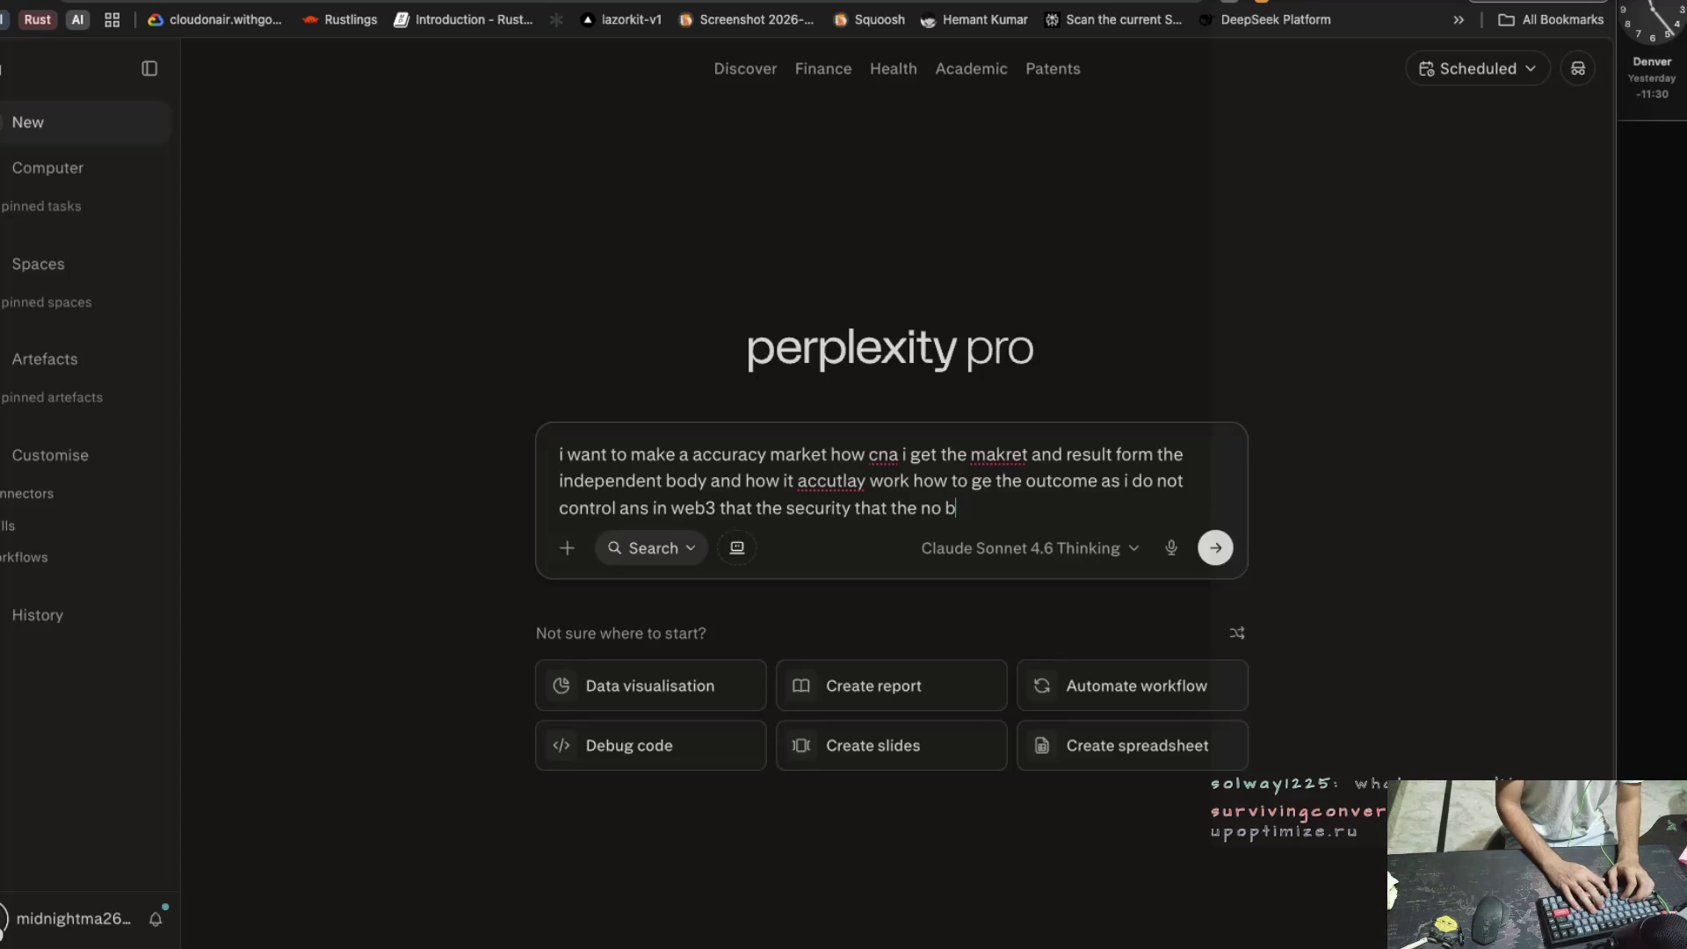
type("dy controlling this g so")
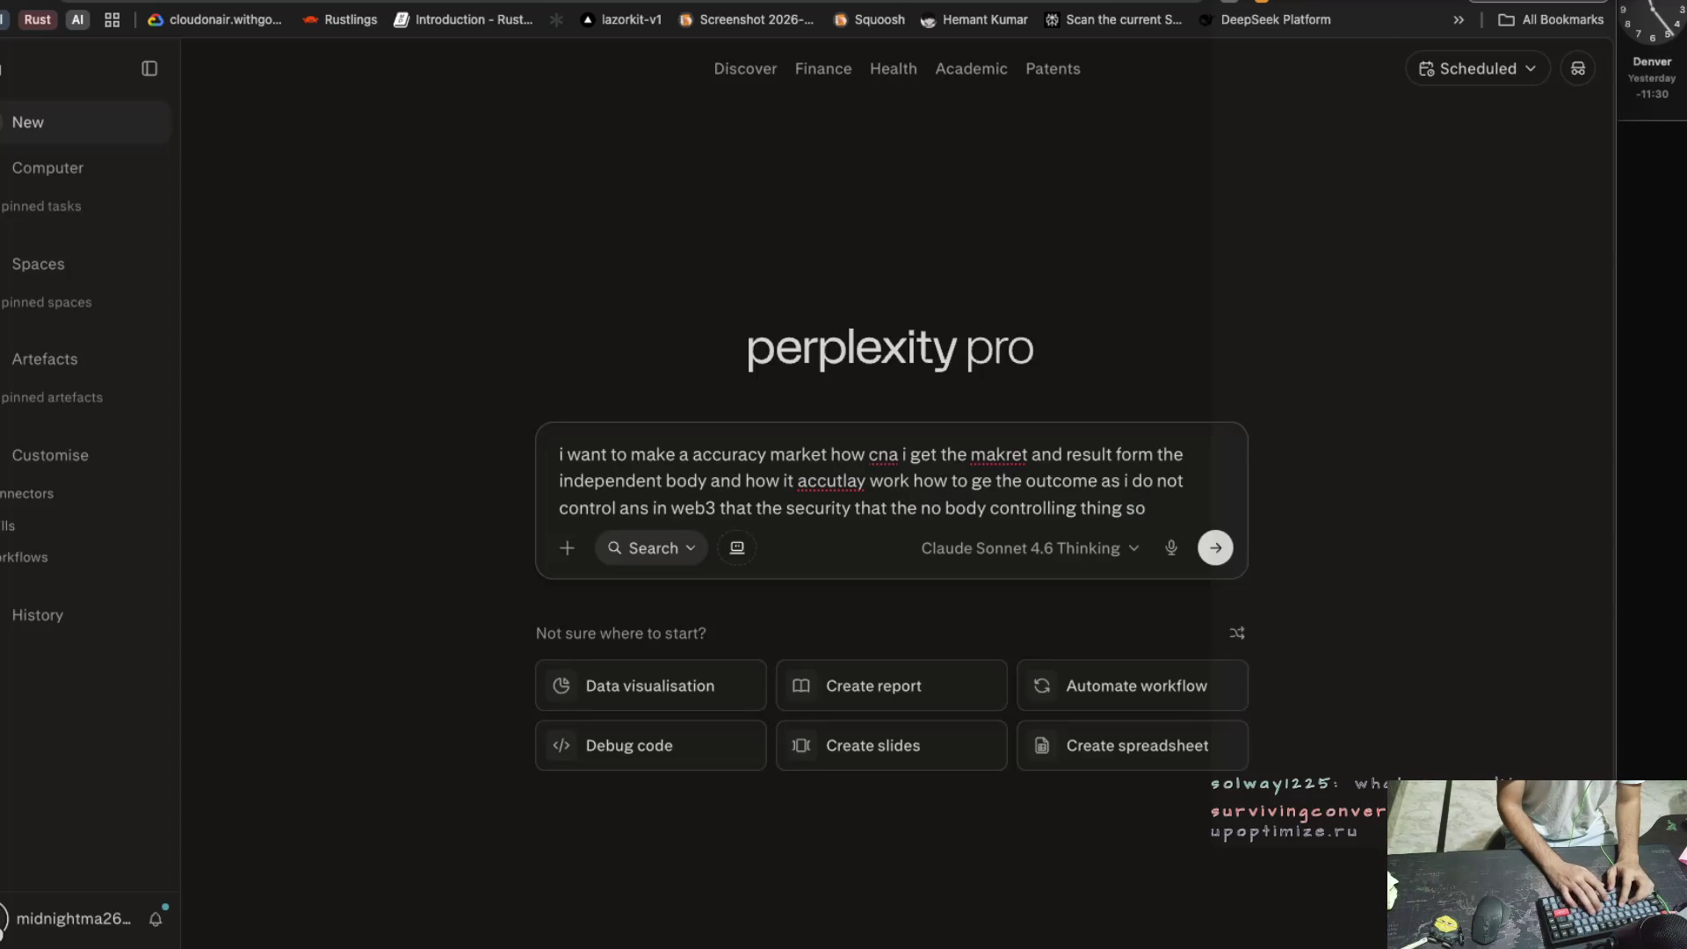
key("BackSpace")
key("BackSpace")
key("BackSpace")
type("that the c")
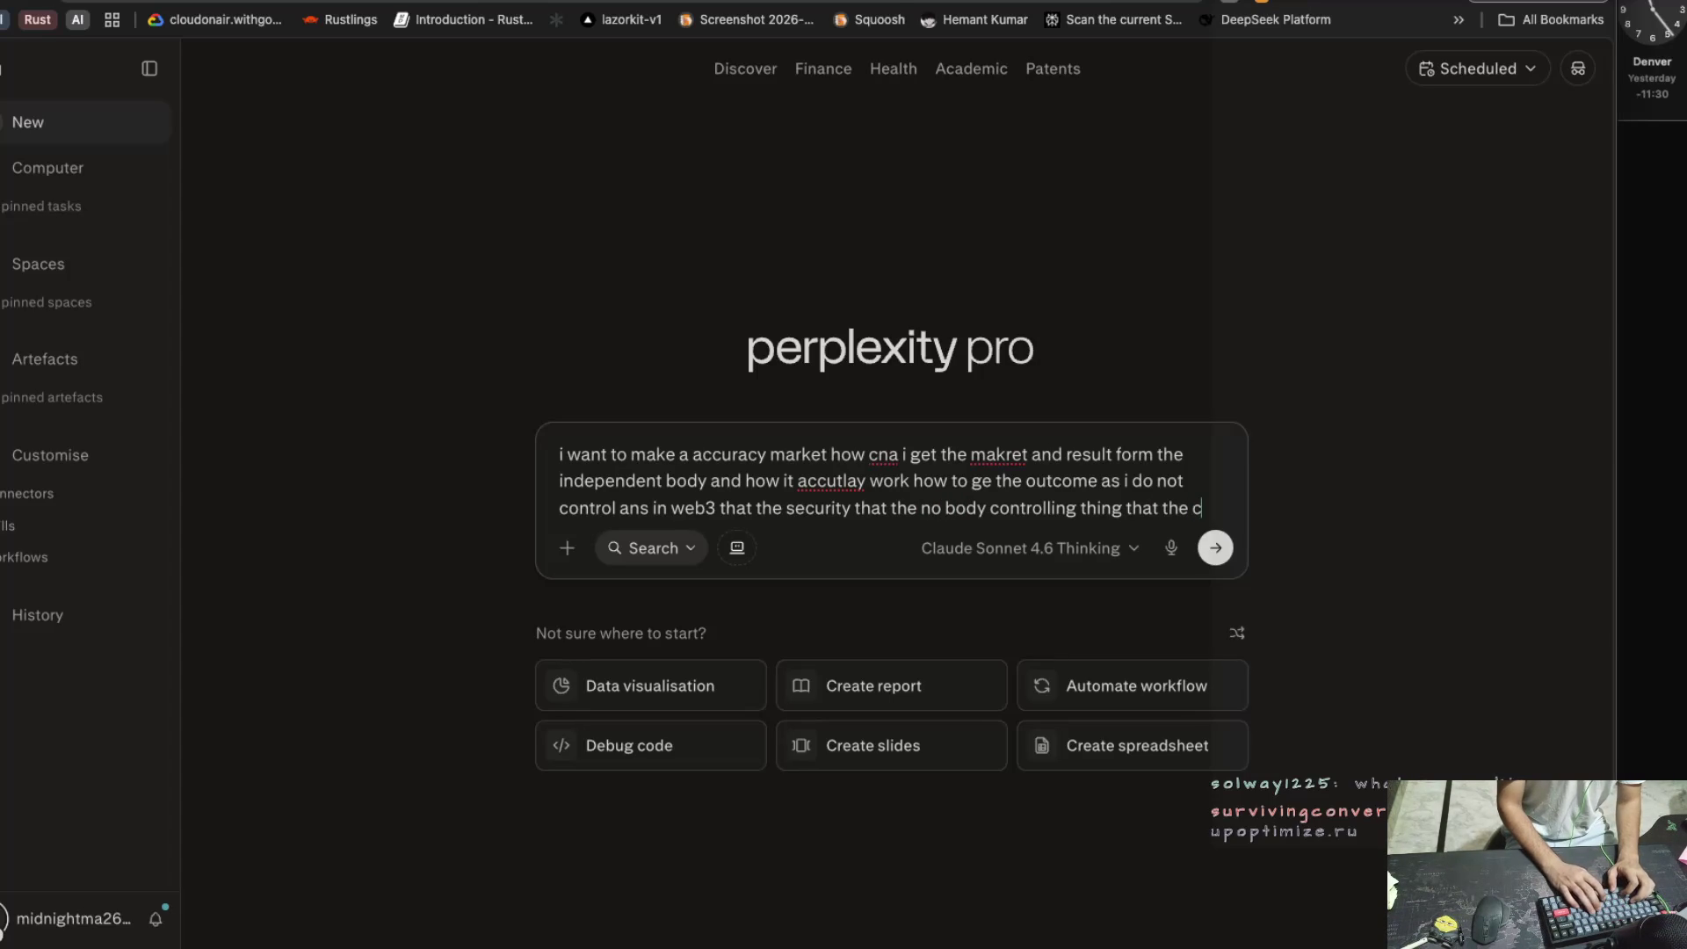
key("BackSpace")
type("co")
key("BackSpace")
key("BackSpace")
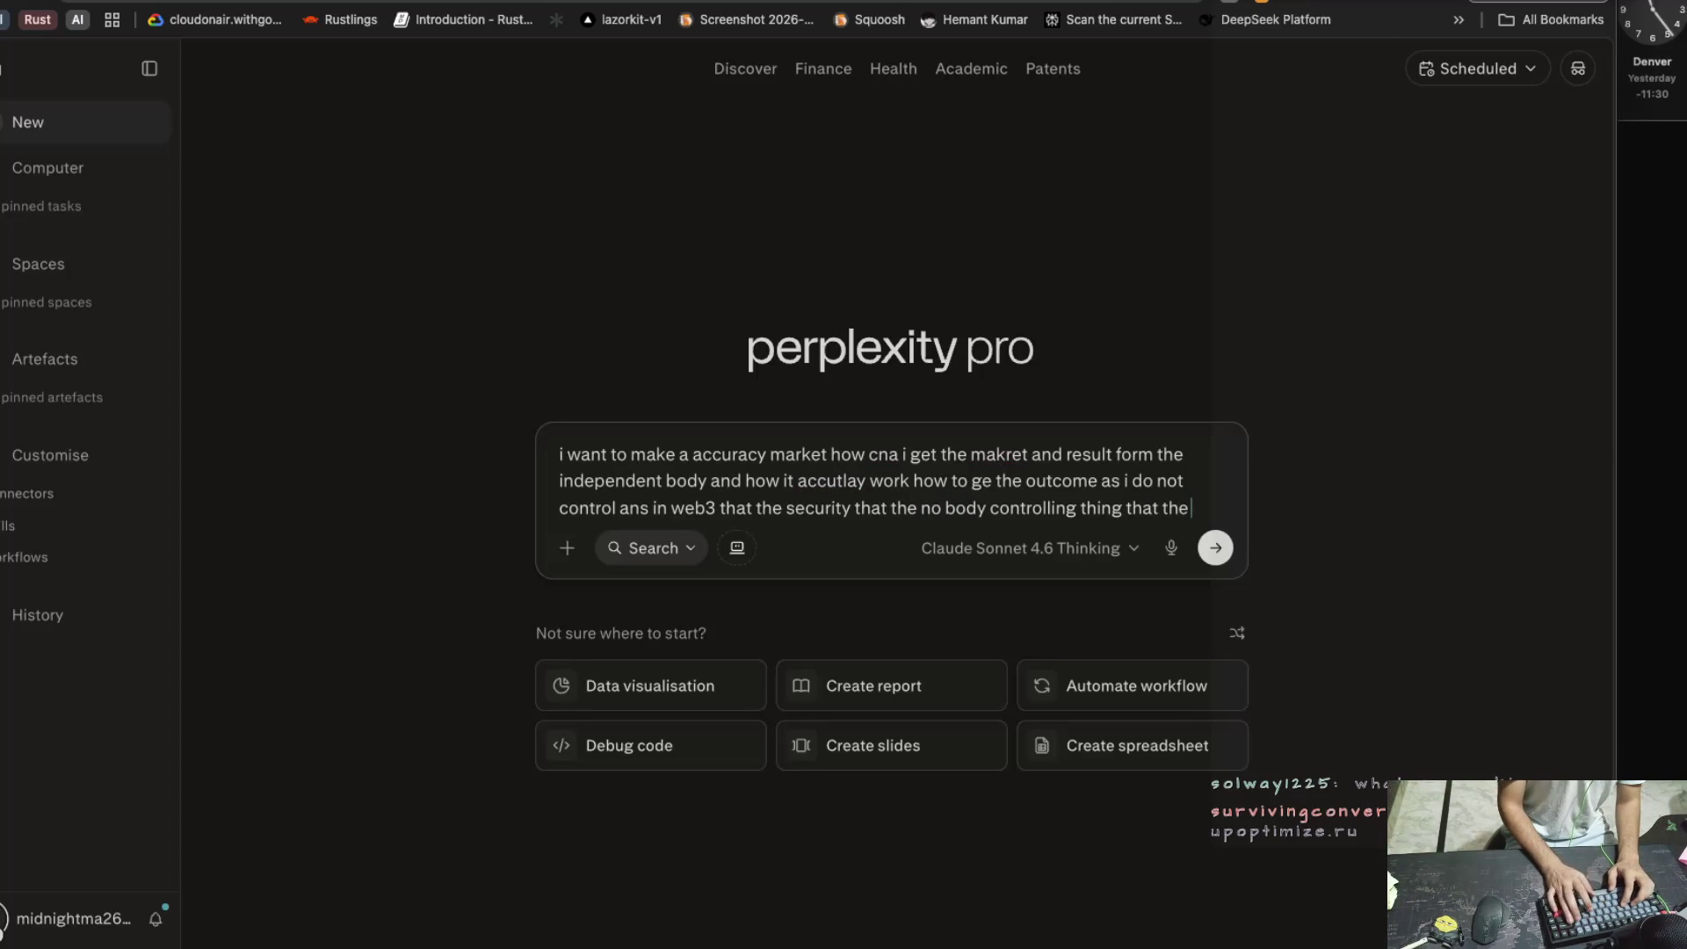
Ask how to make an accuracy market on any asset's price that users predict
type("best part ")
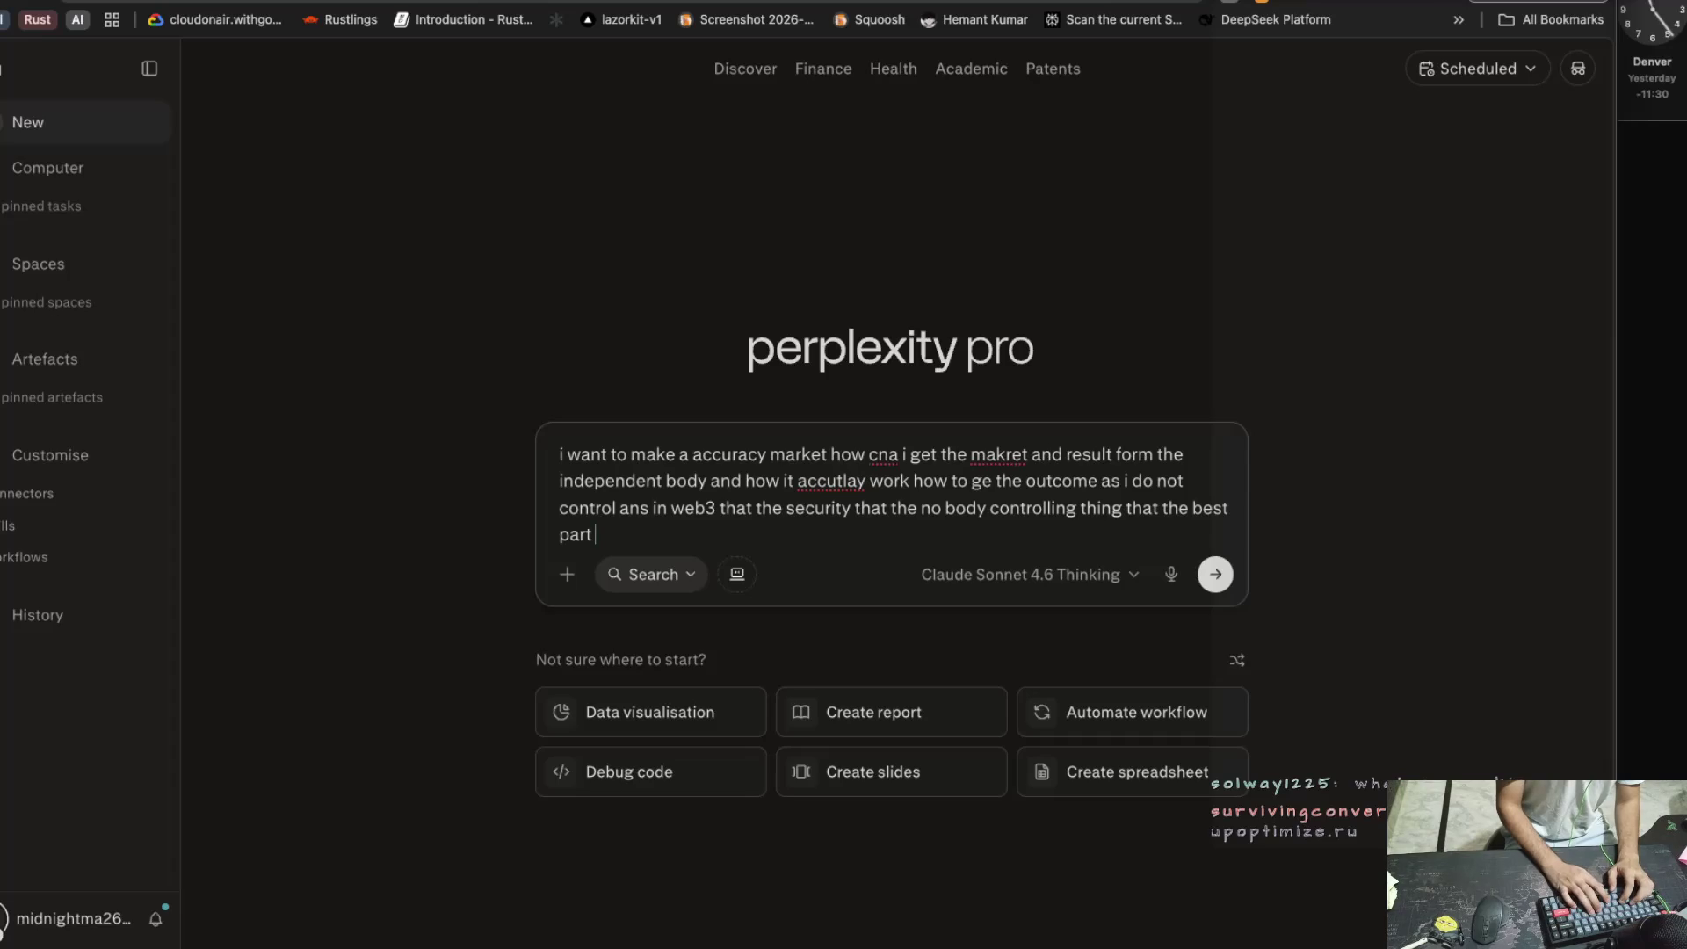
type("so how")
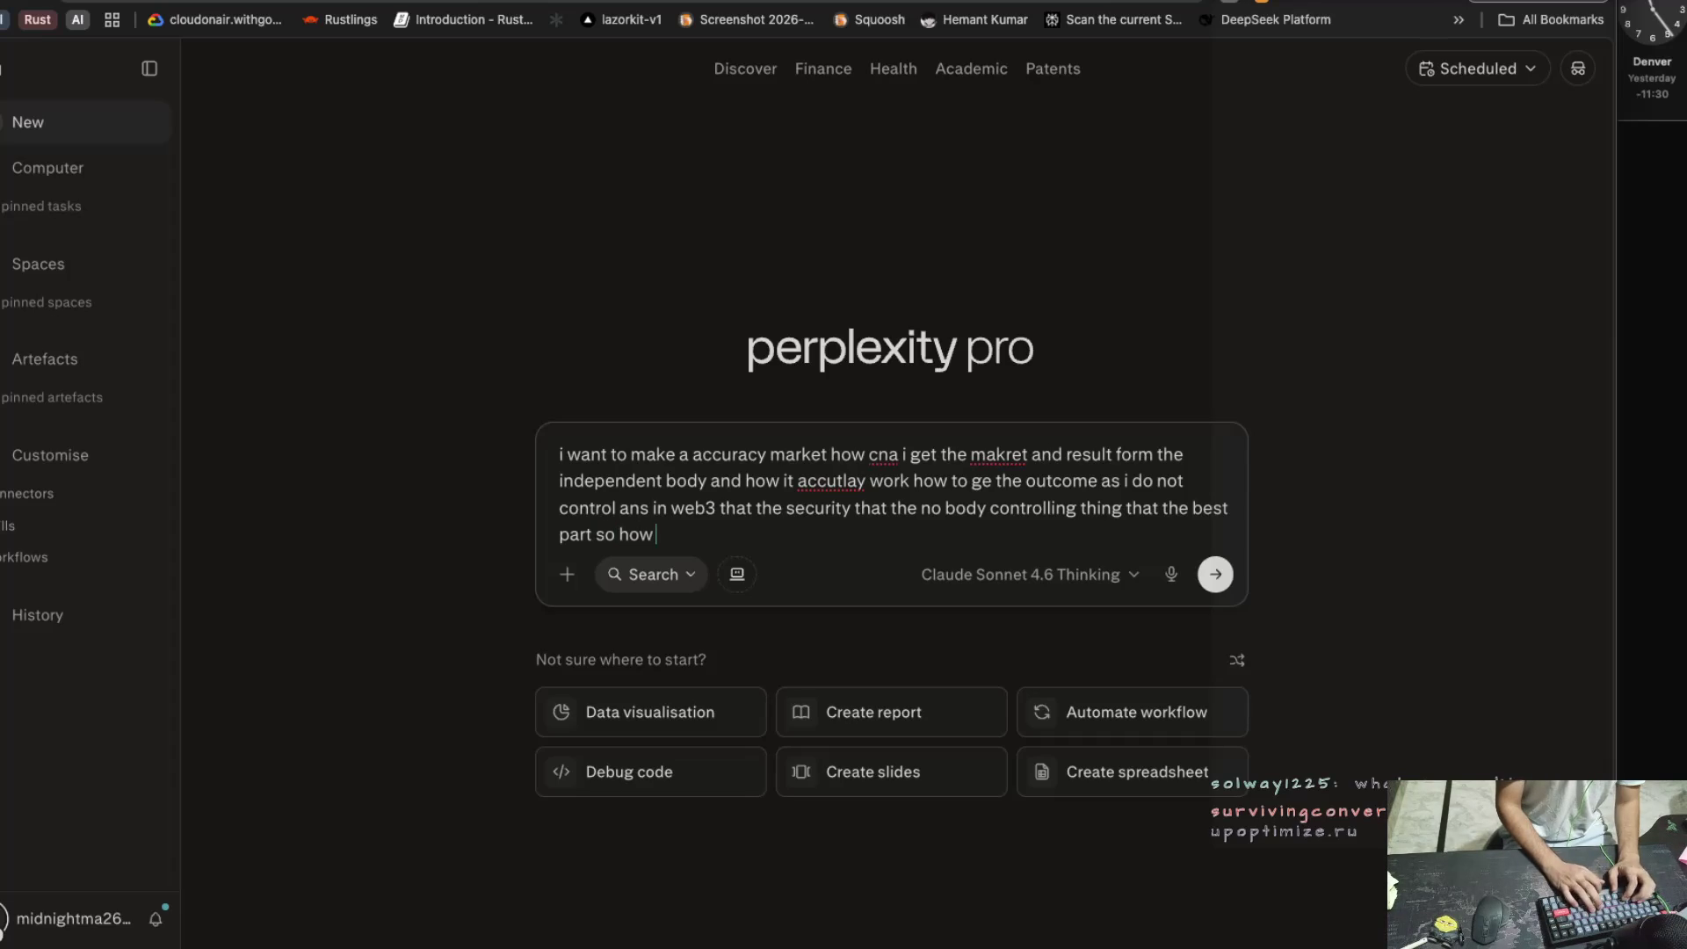
type(" can i")
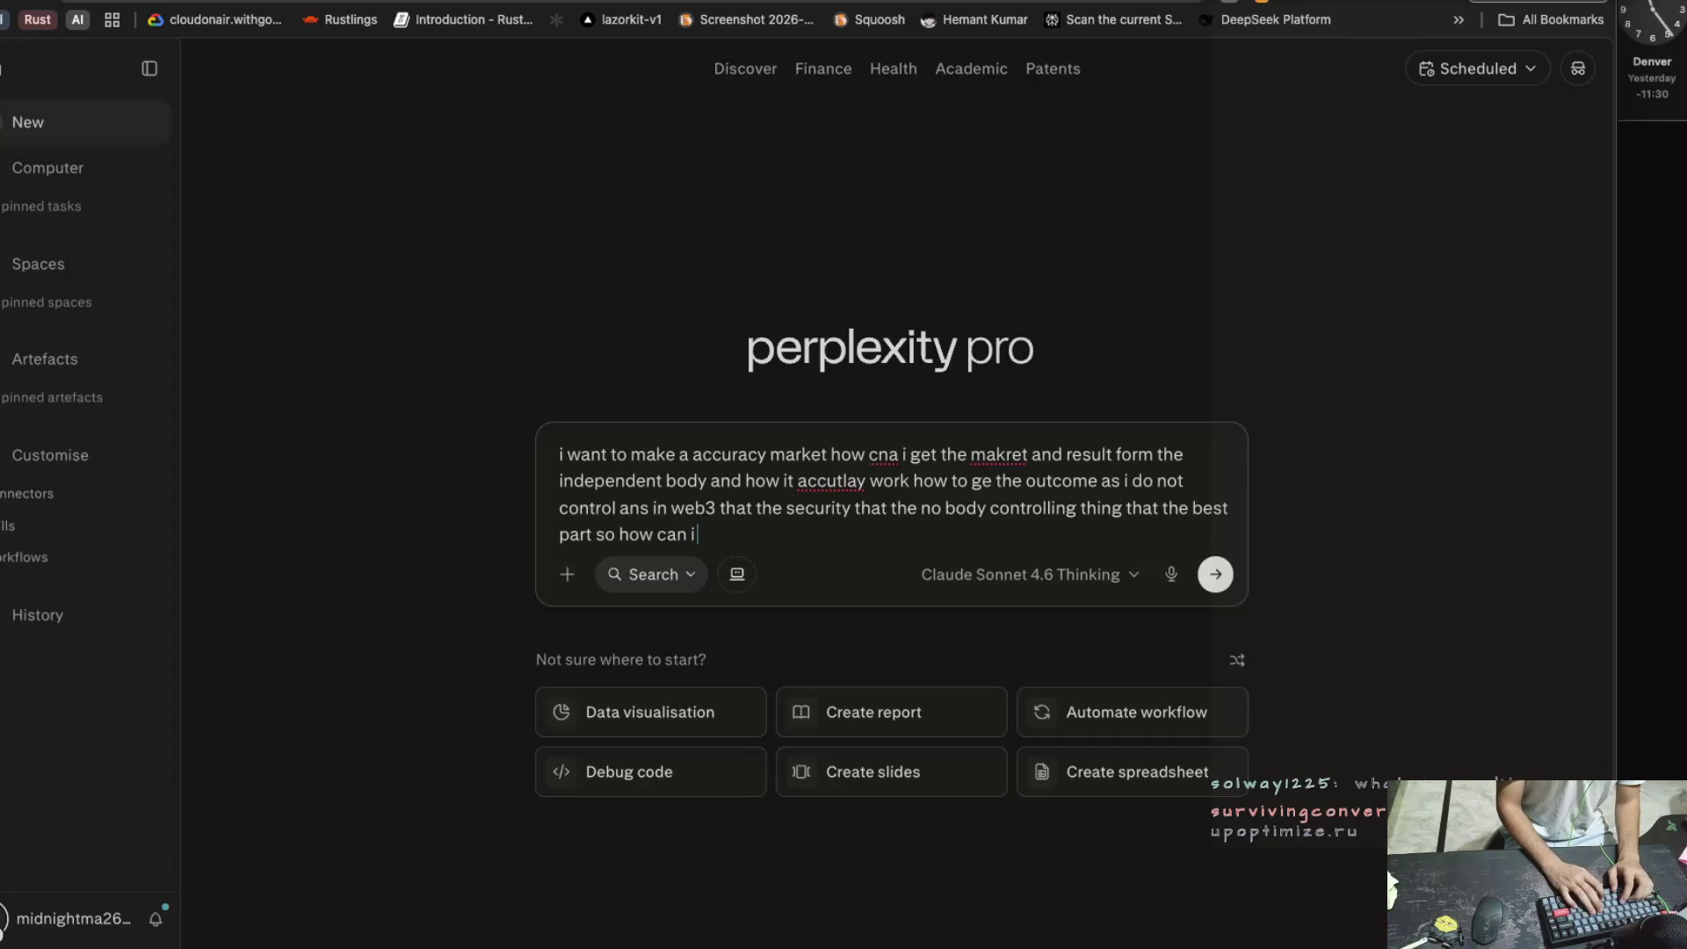
type(" make a")
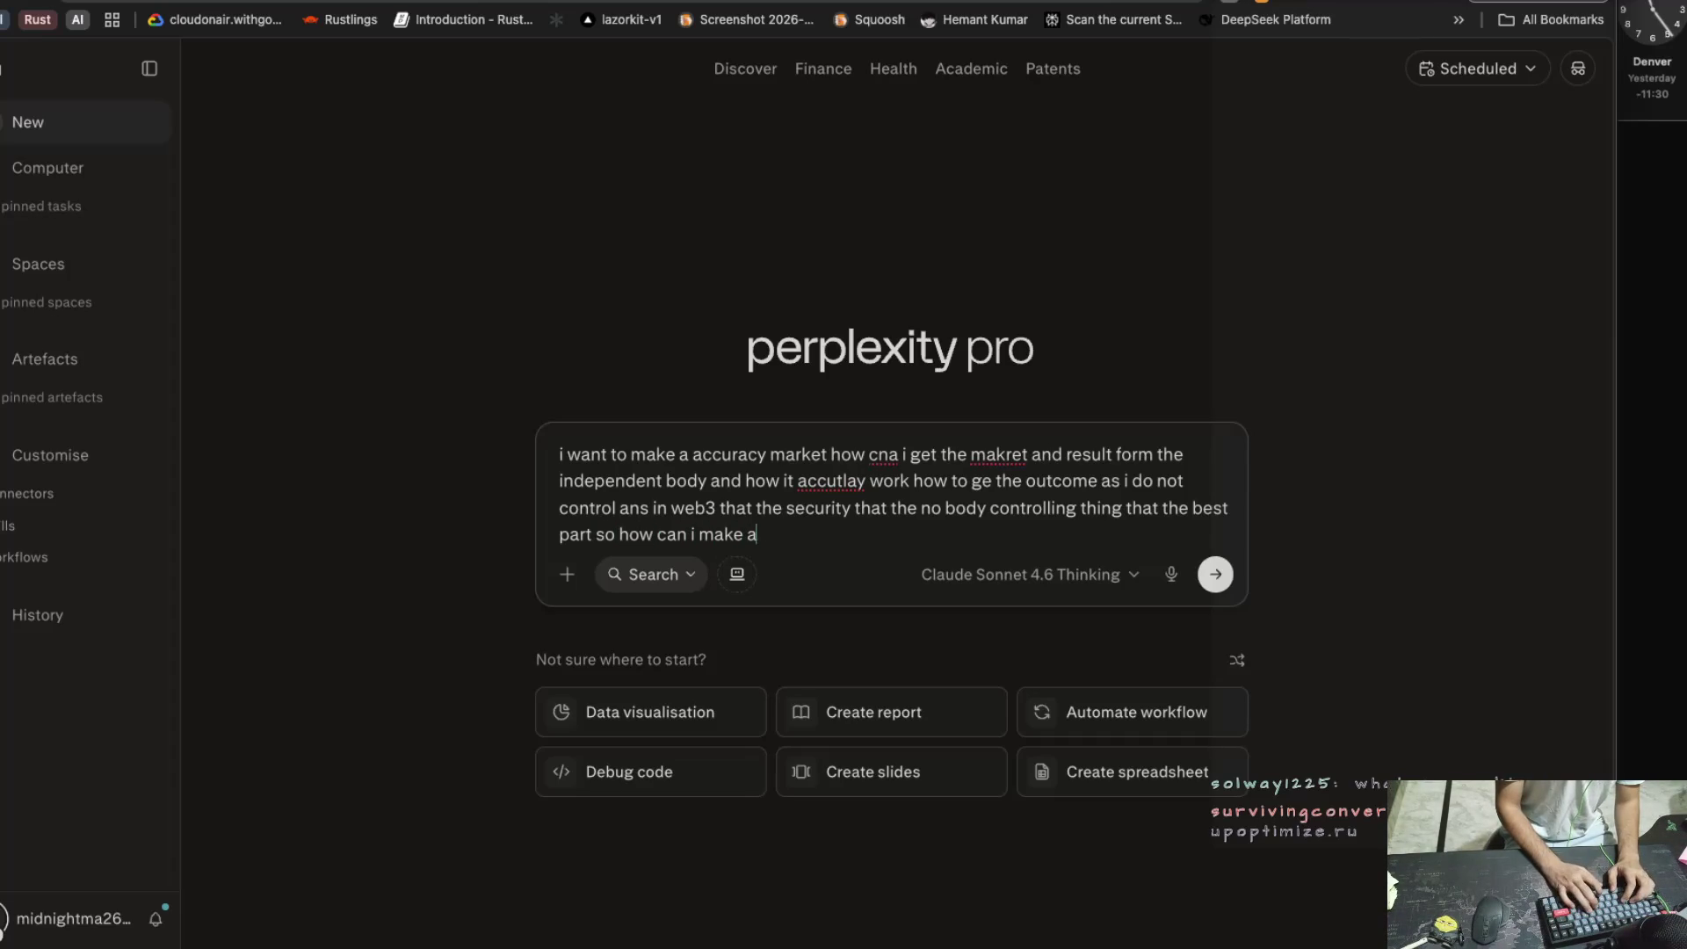
type(" accur")
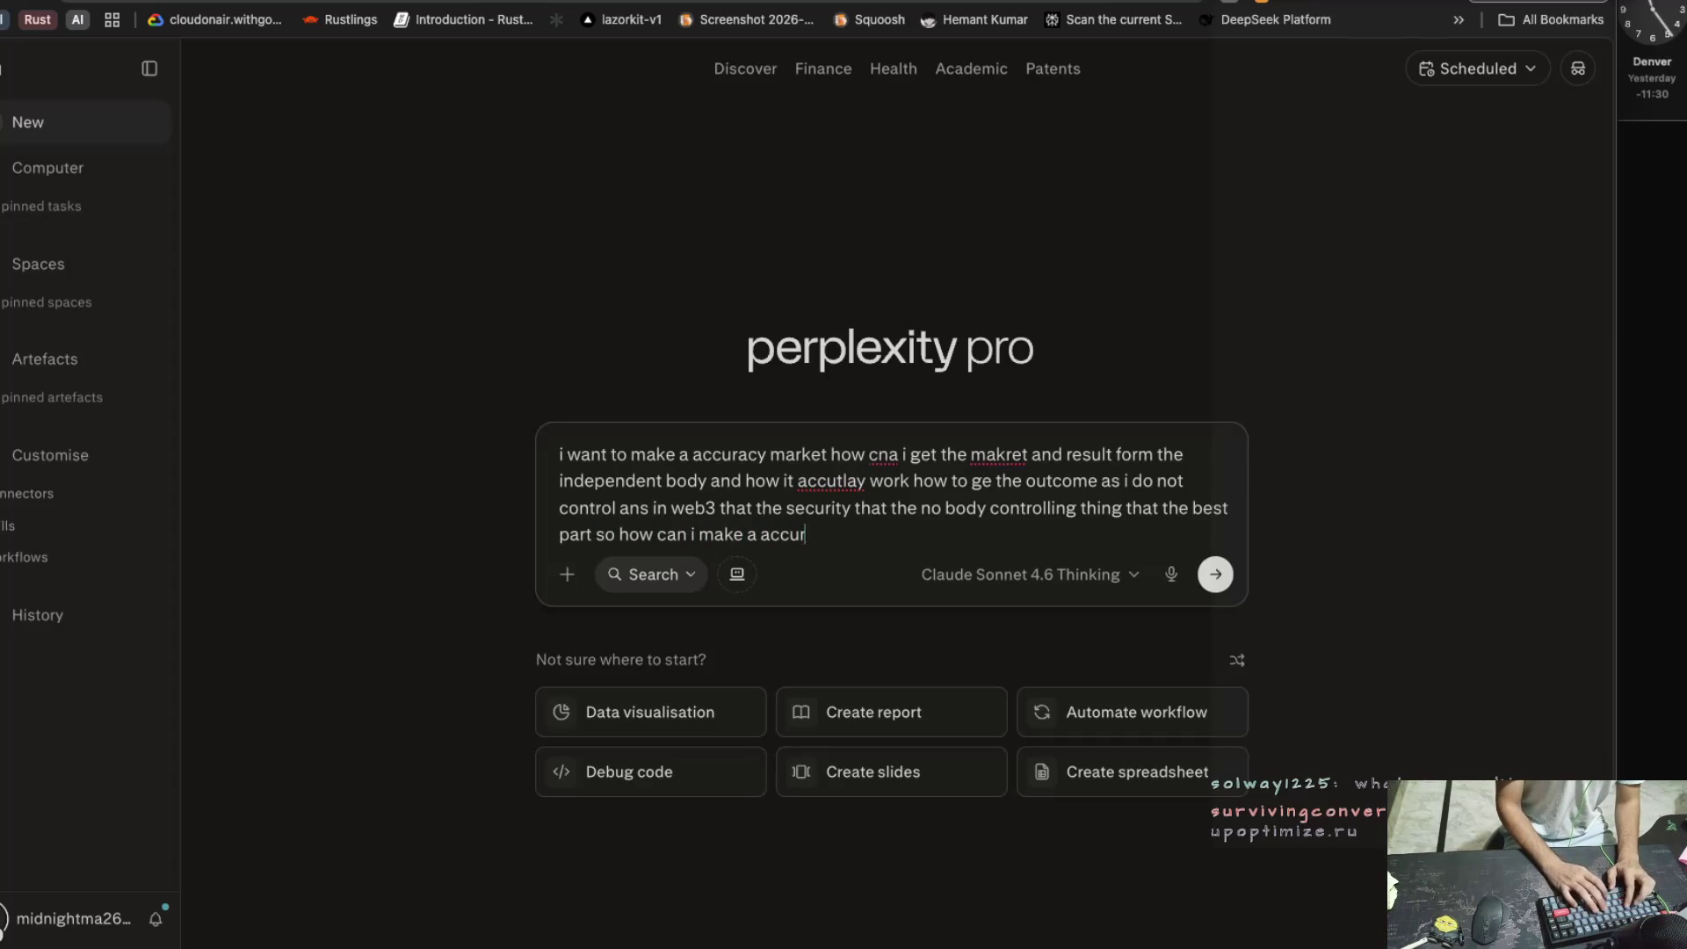
type("acy markte ion the price o")
key("BackSpace")
type("i")
key("BackSpace")
type("of like any a")
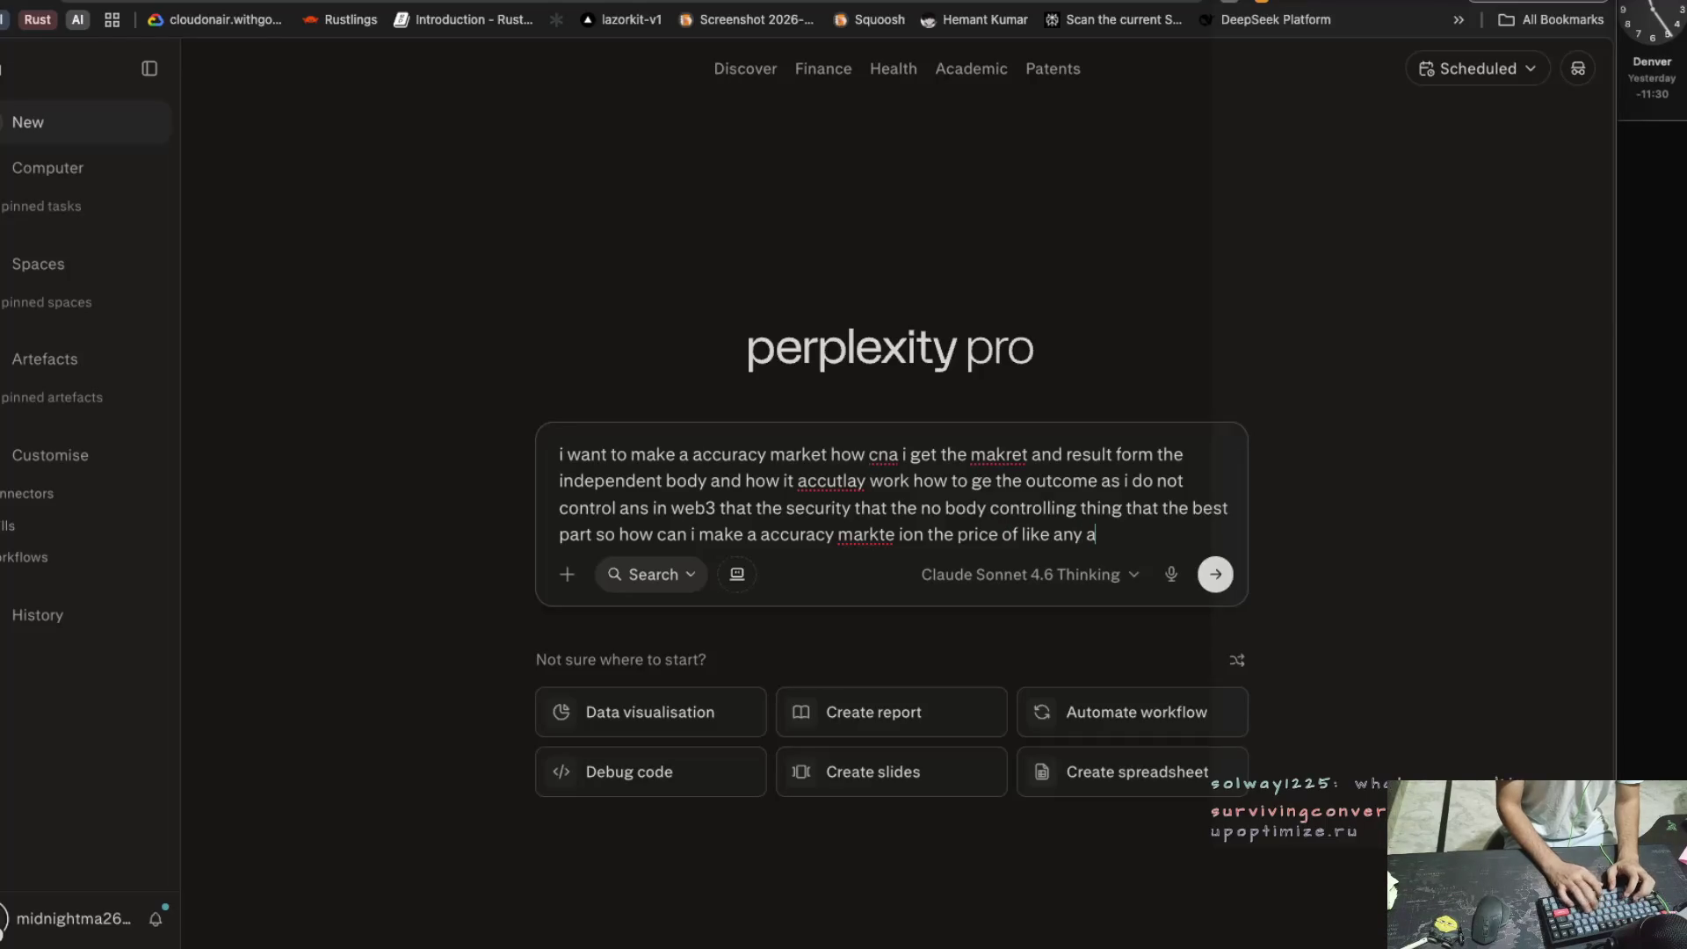
type("ssest")
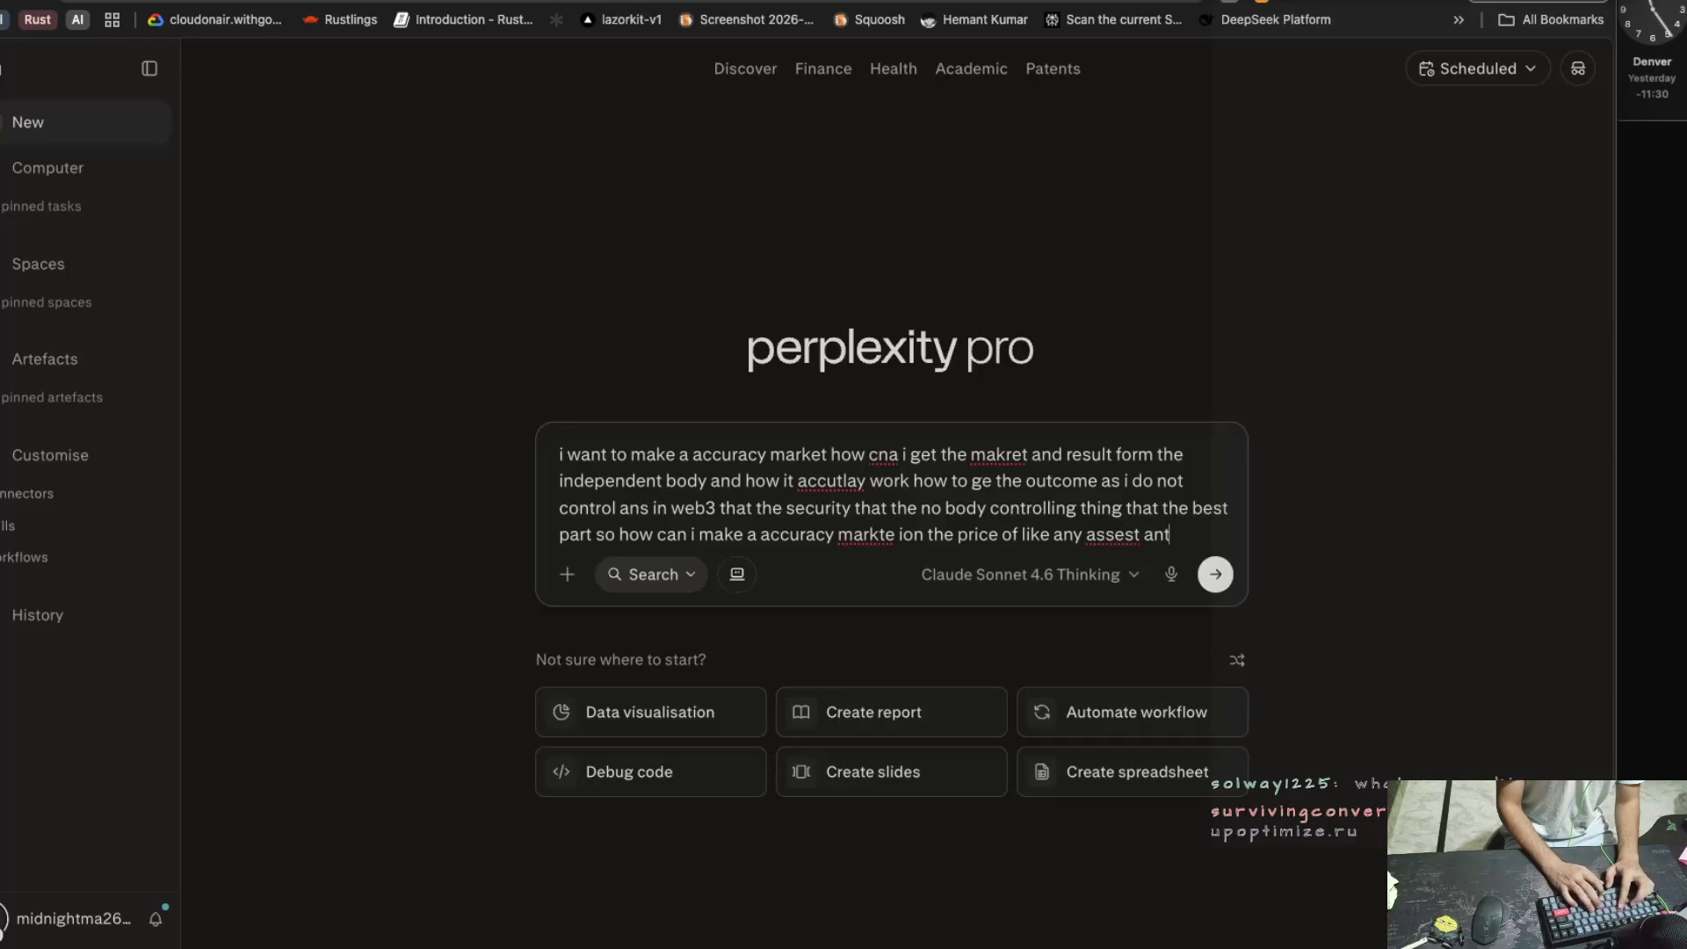
type(" anf user pricdi")
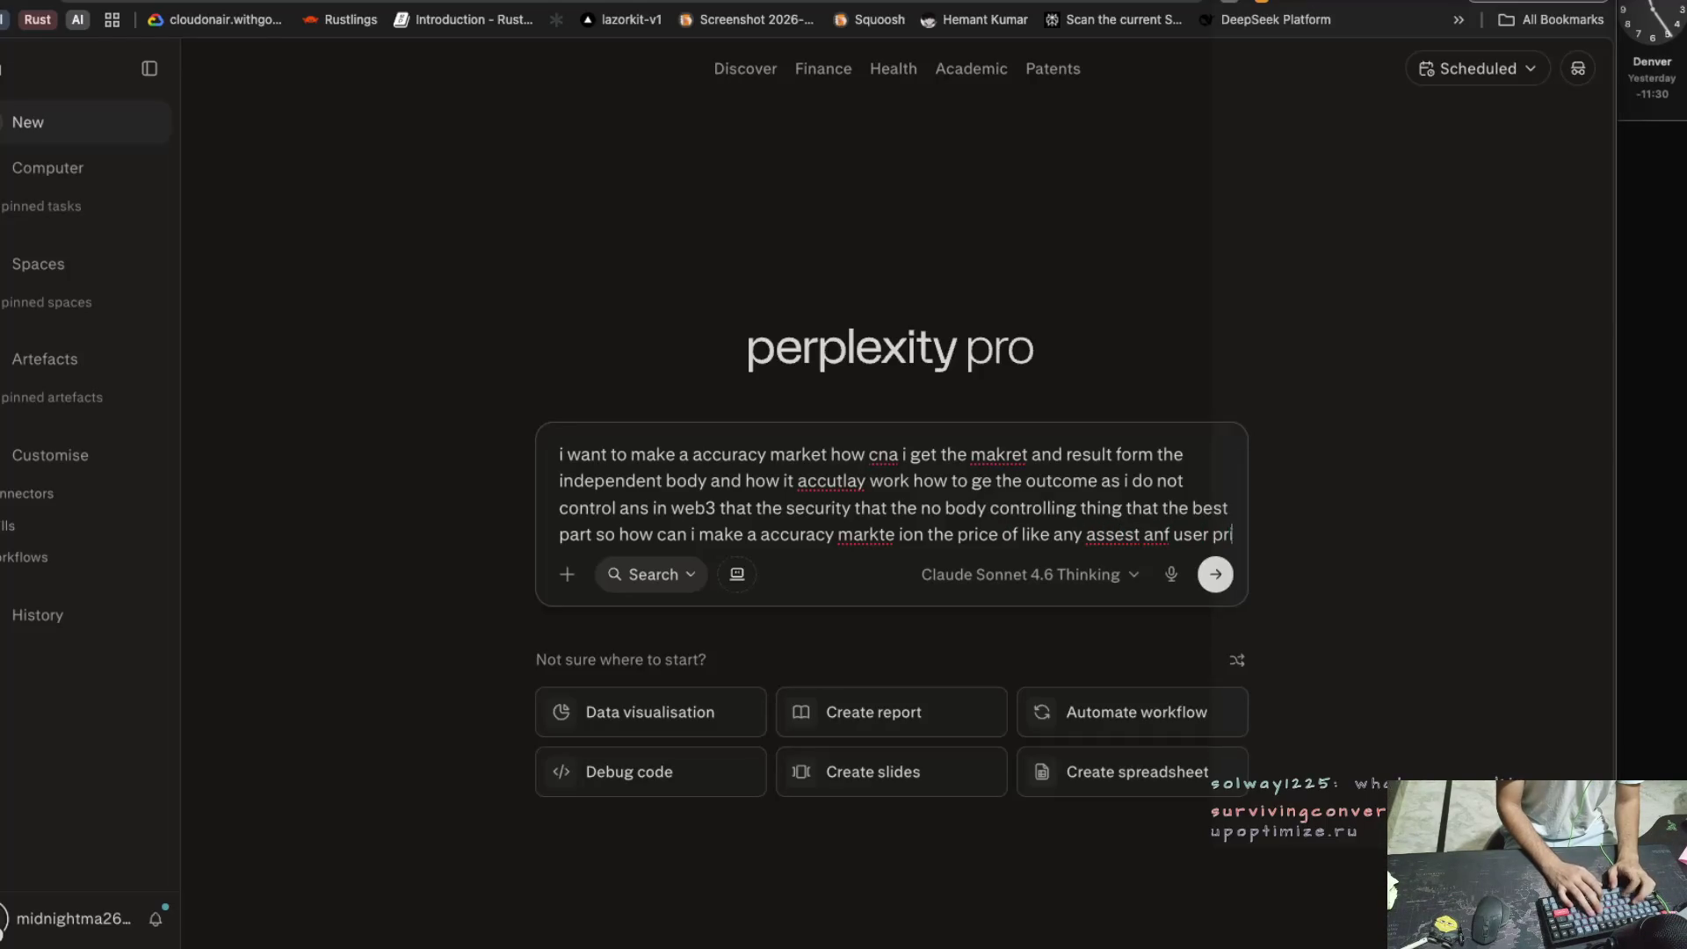
key("BackSpace")
key("BackSpace")
key("BackSpace")
type("pridi")
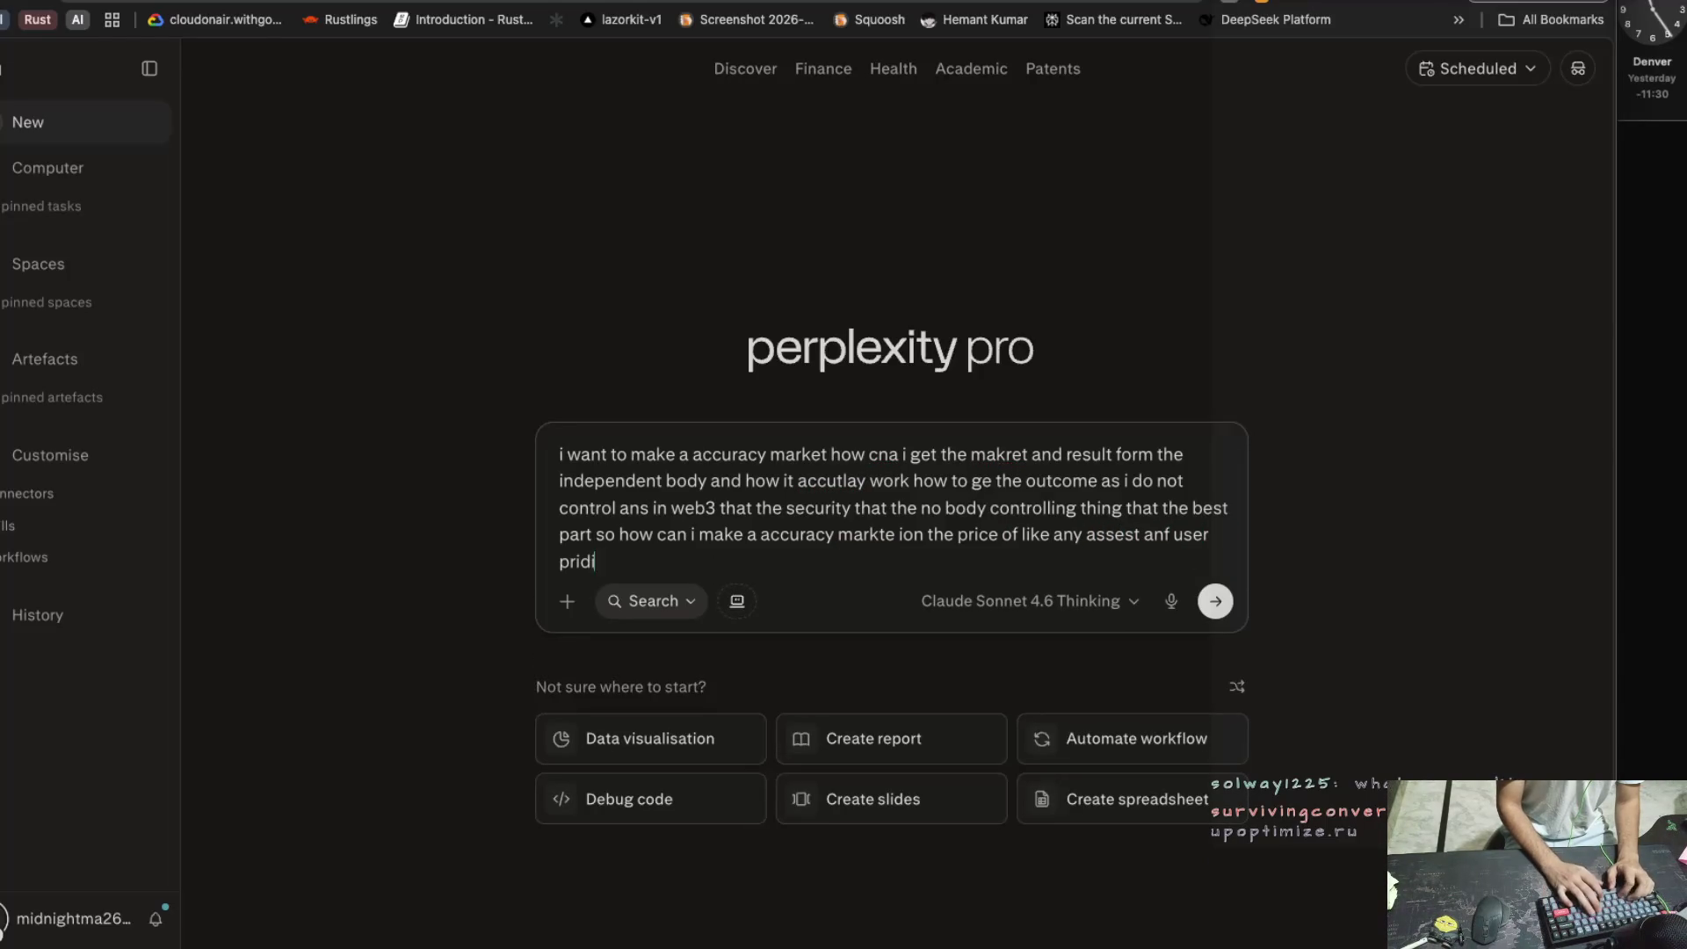
type("ct and ge tthe")
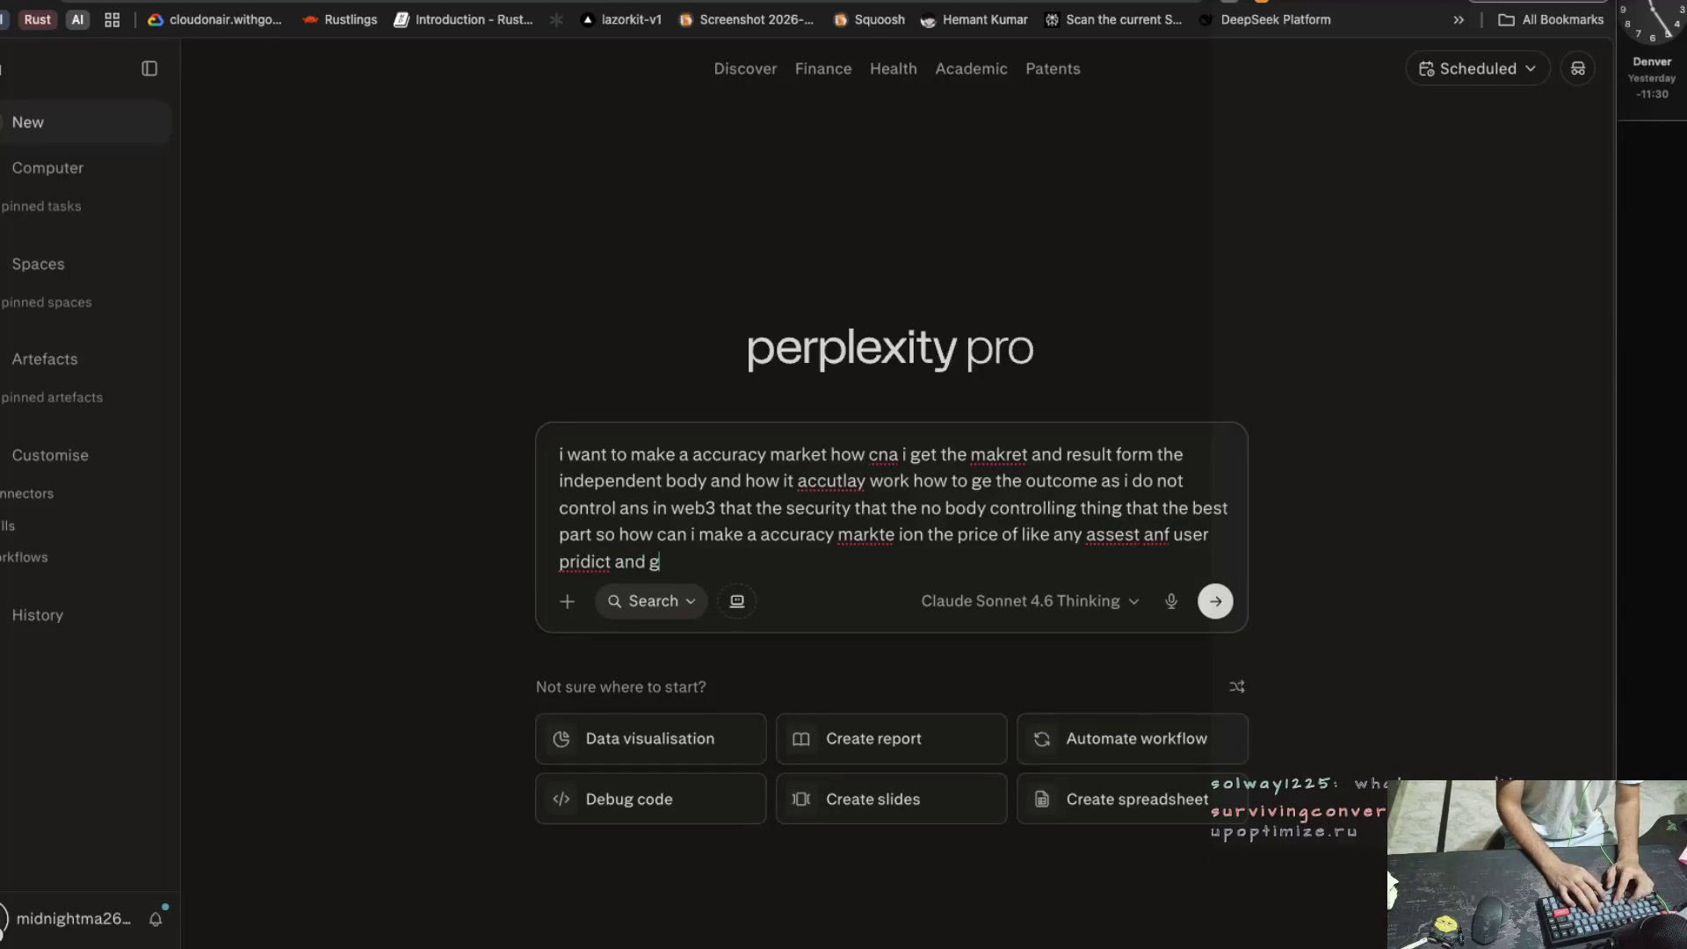
key("BackSpace")
key("BackSpace")
key("BackSpace")
Finish with getting the price from a trusted source and how other platforms do it, then submit
type("t ")
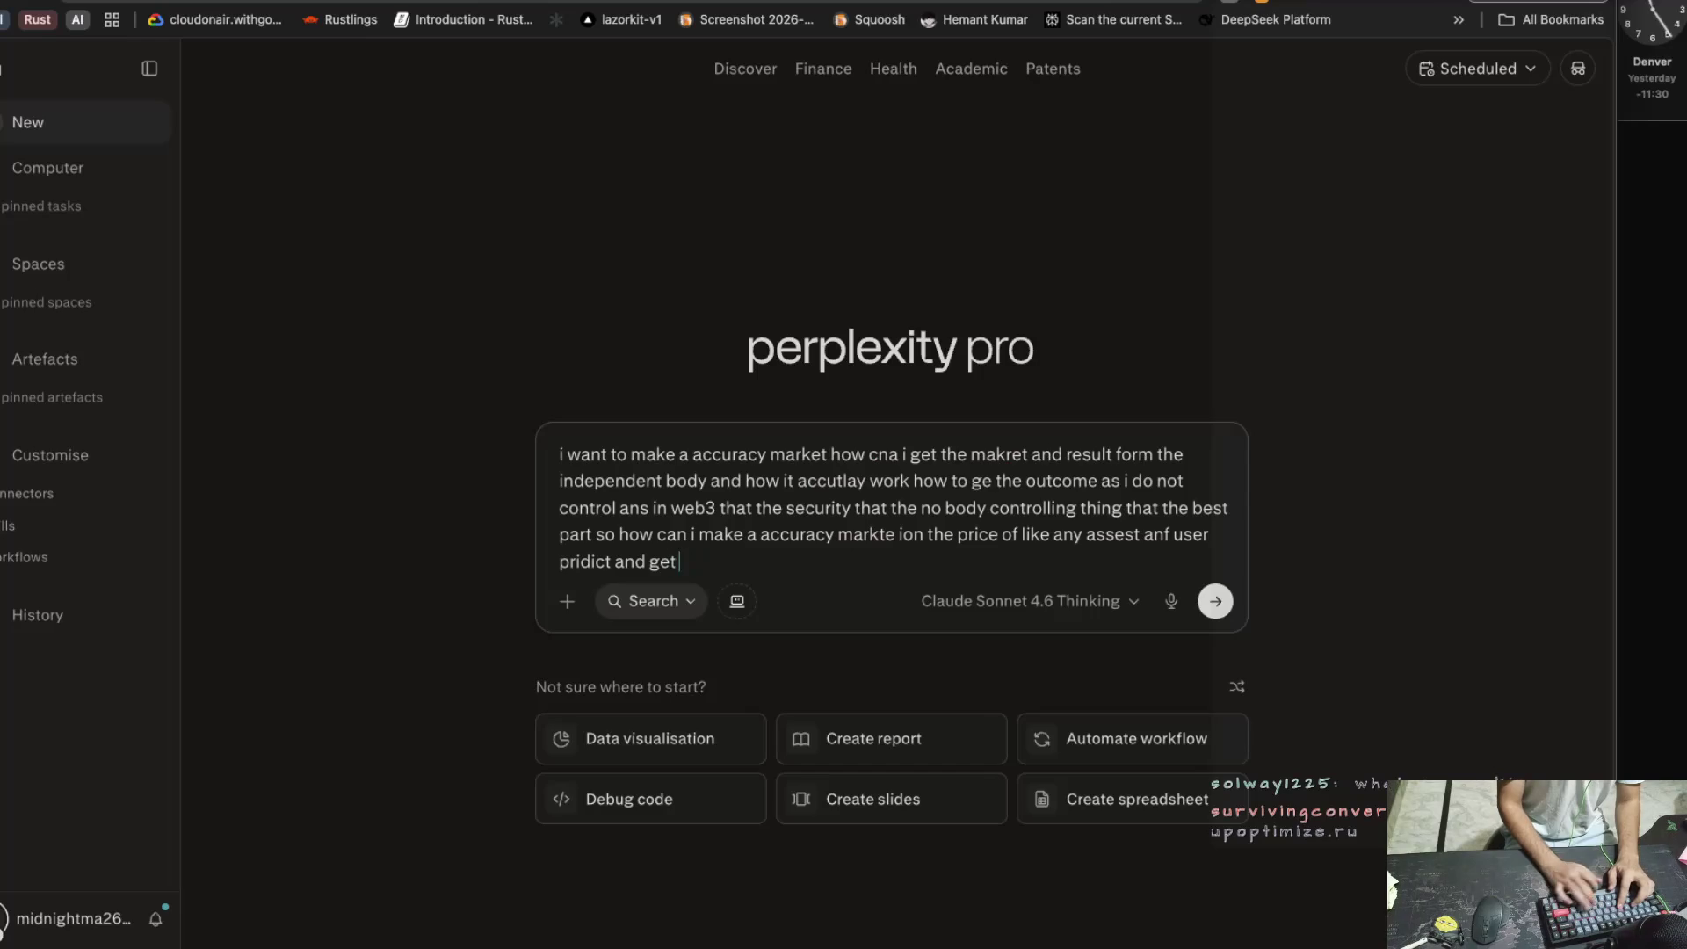
type("the price")
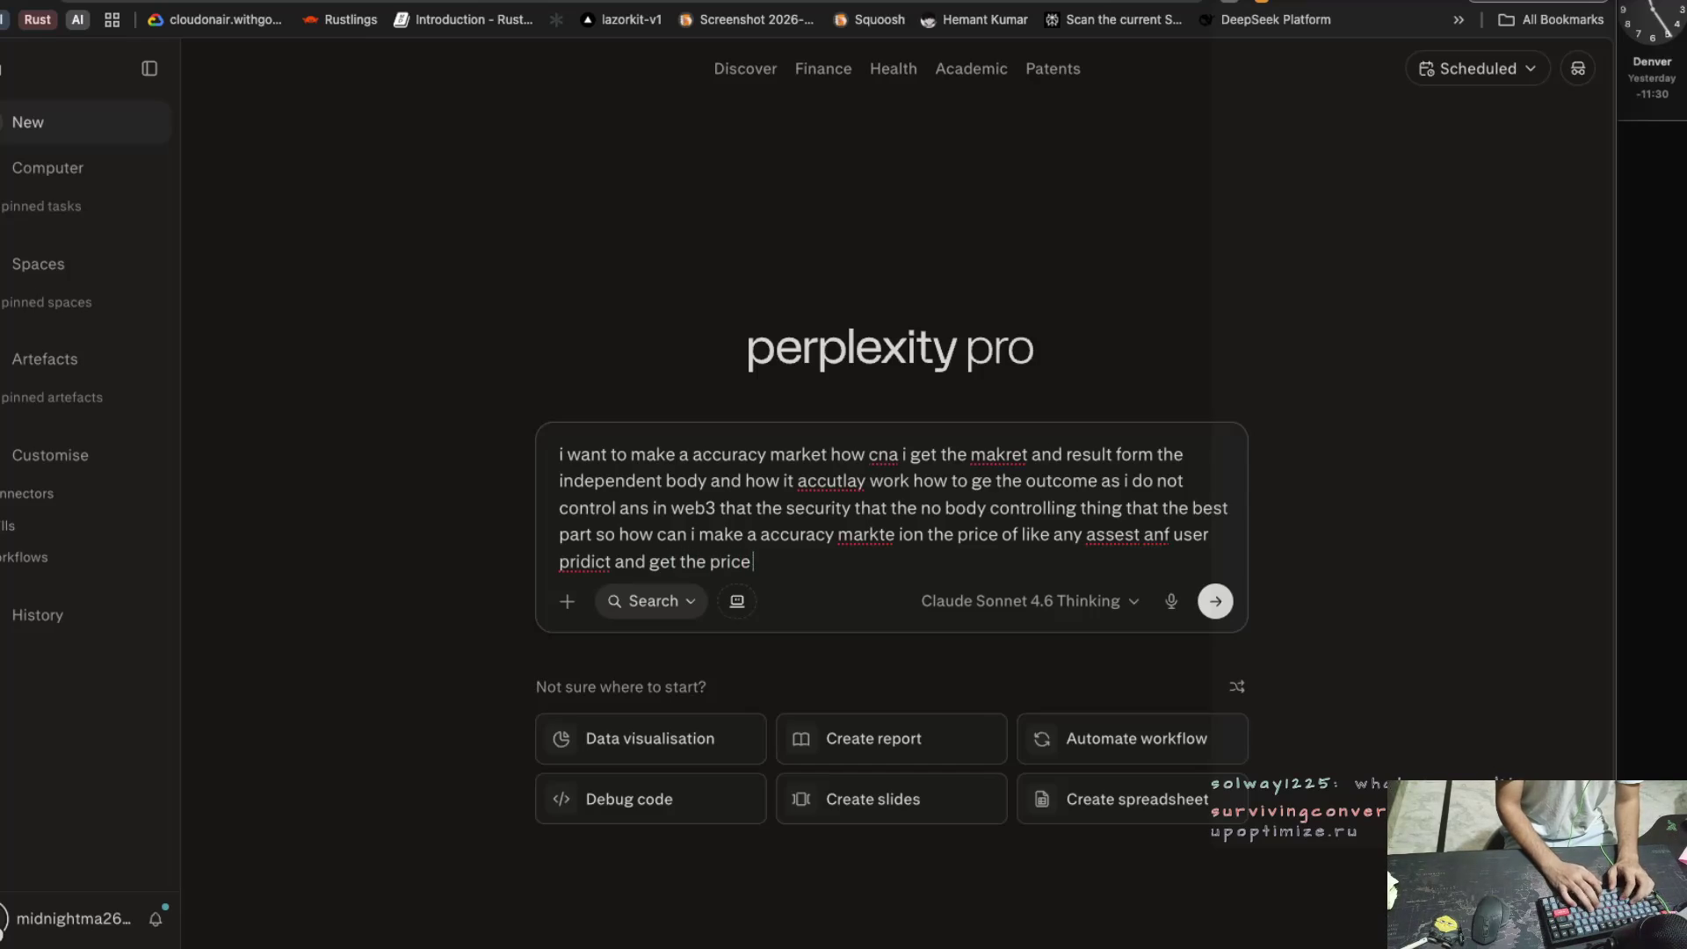
type(" form trust")
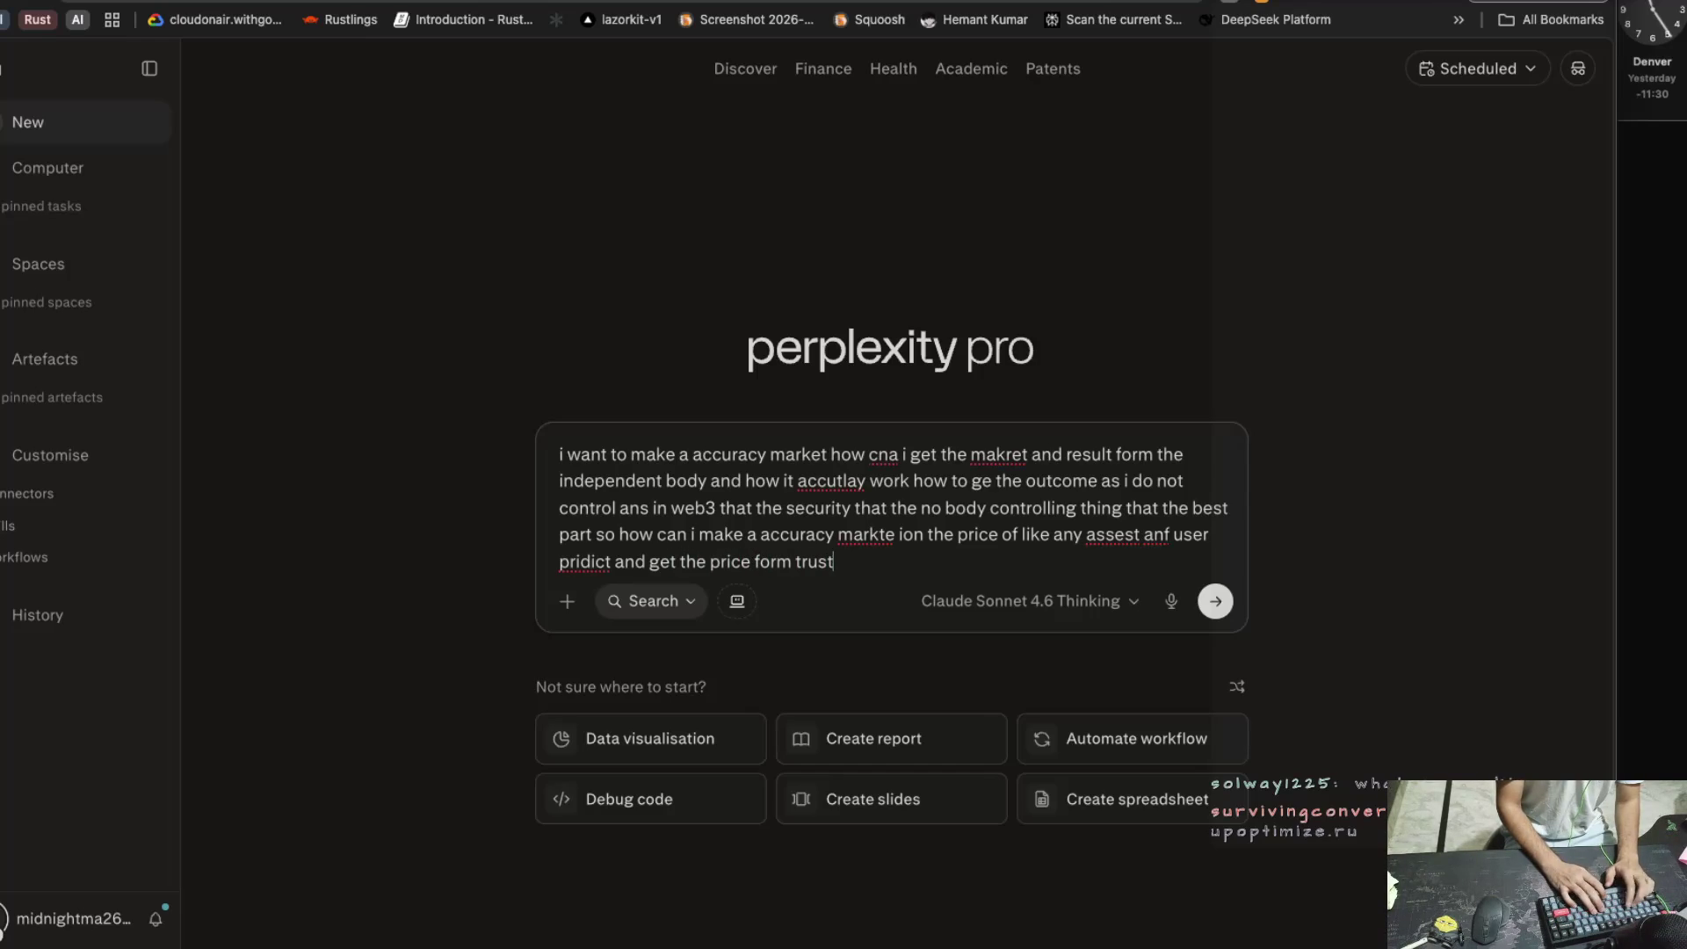
type("ed source how a")
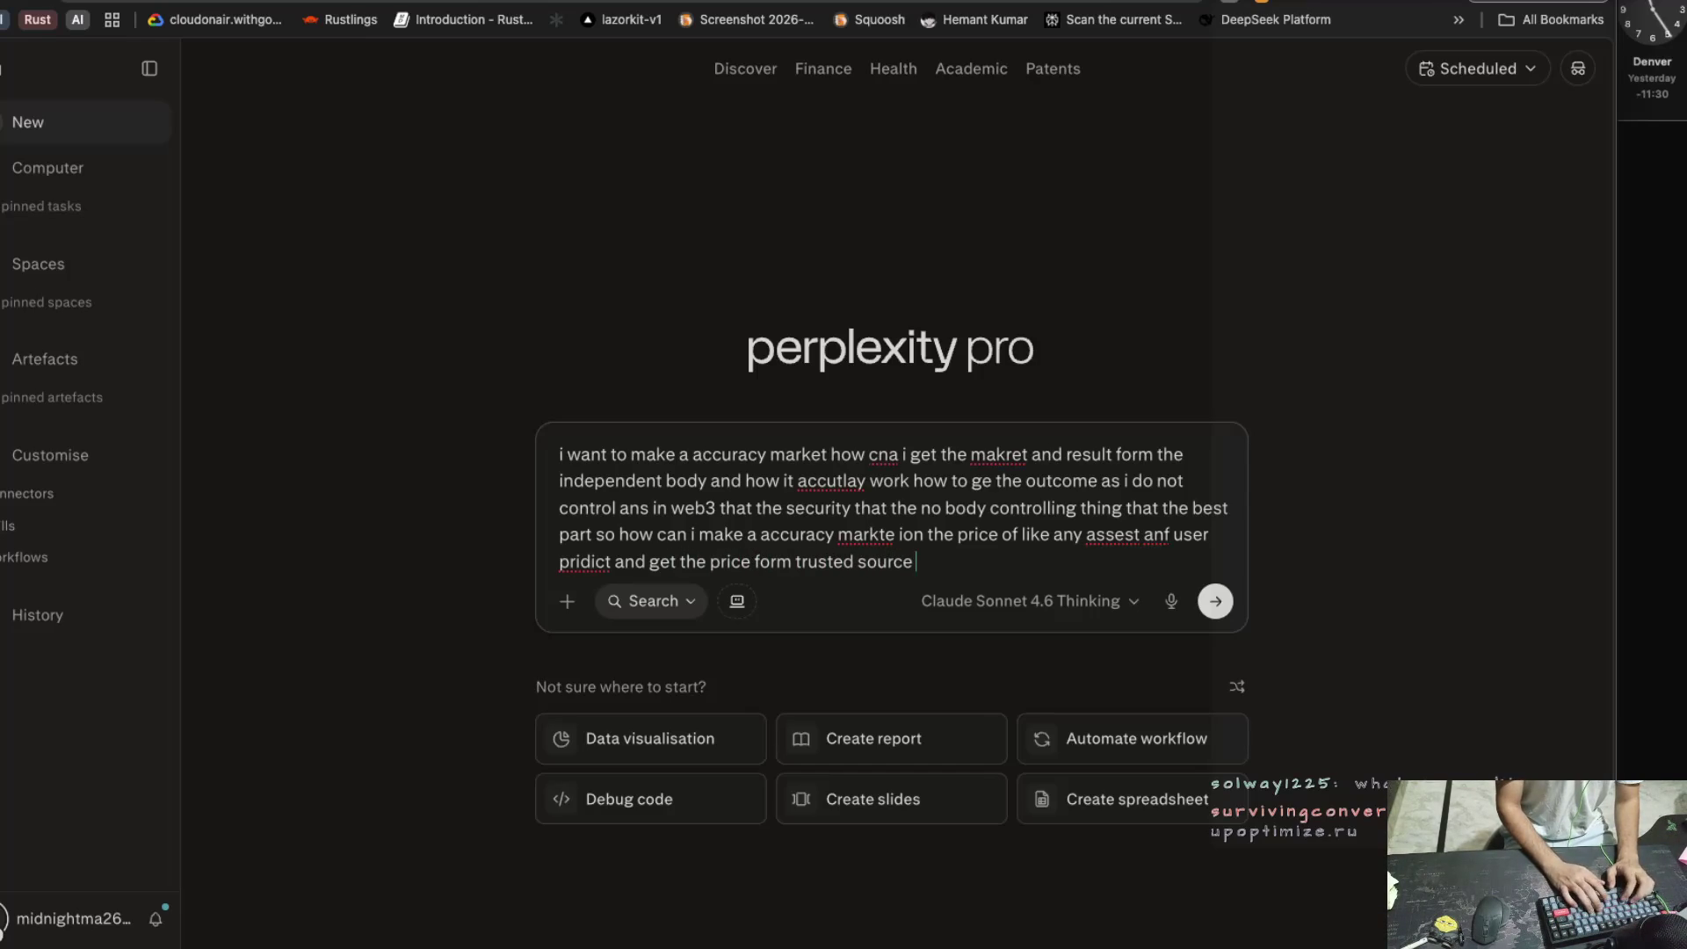
key("BackSpace")
type("ow oht")
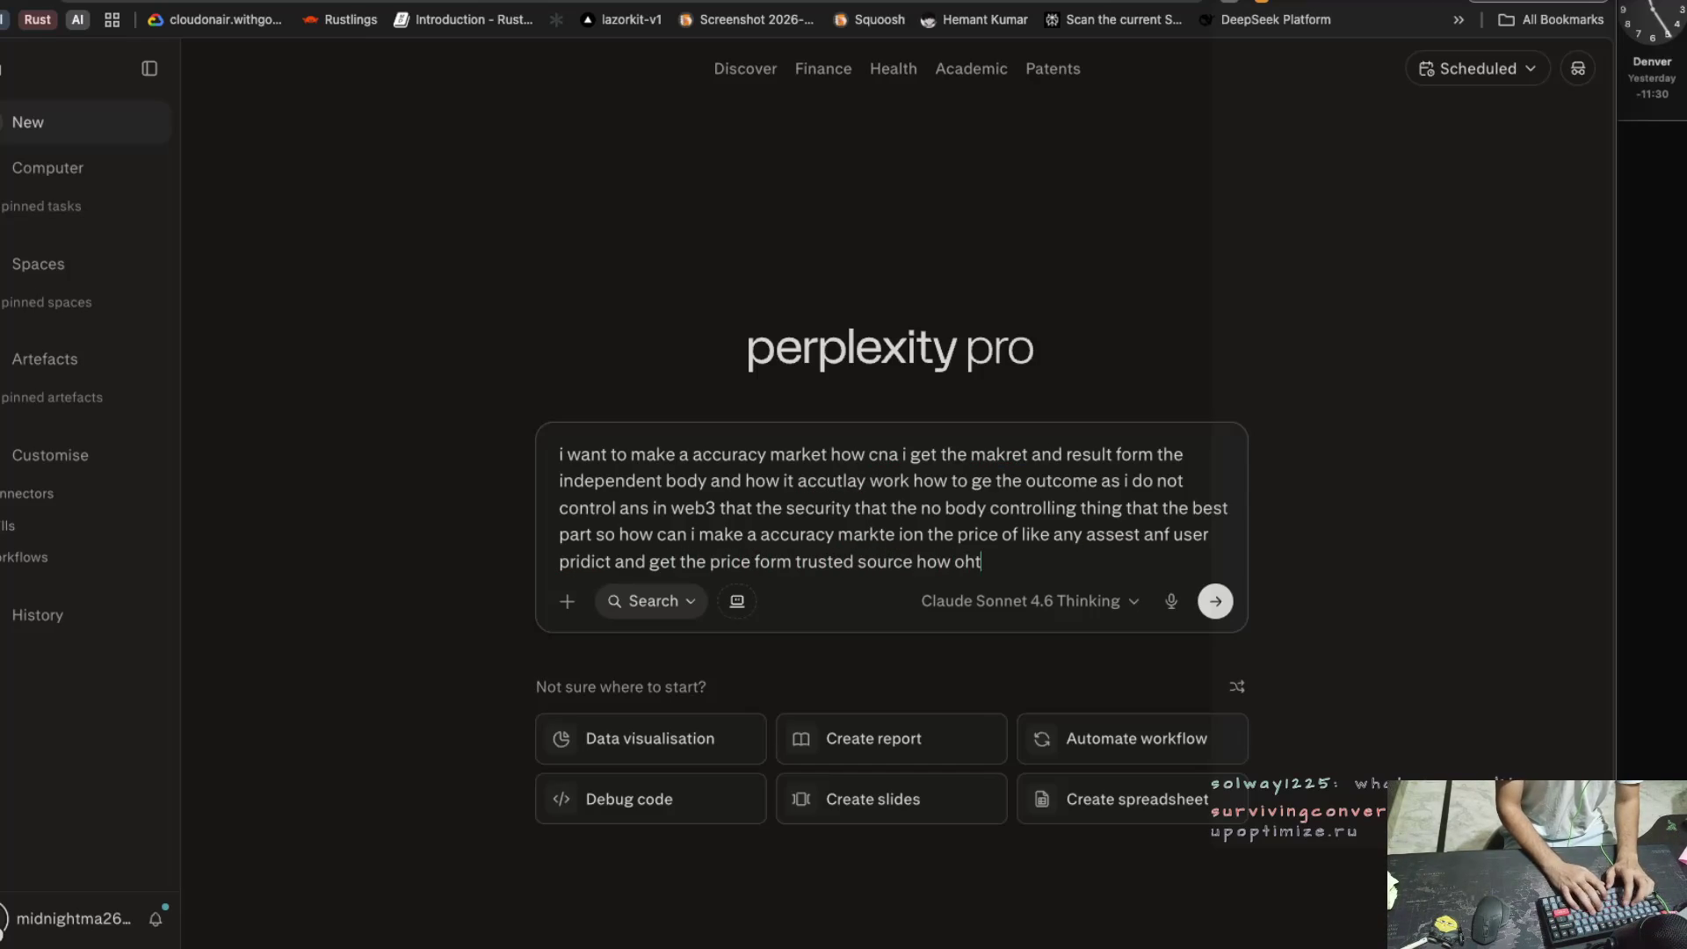
type("her op")
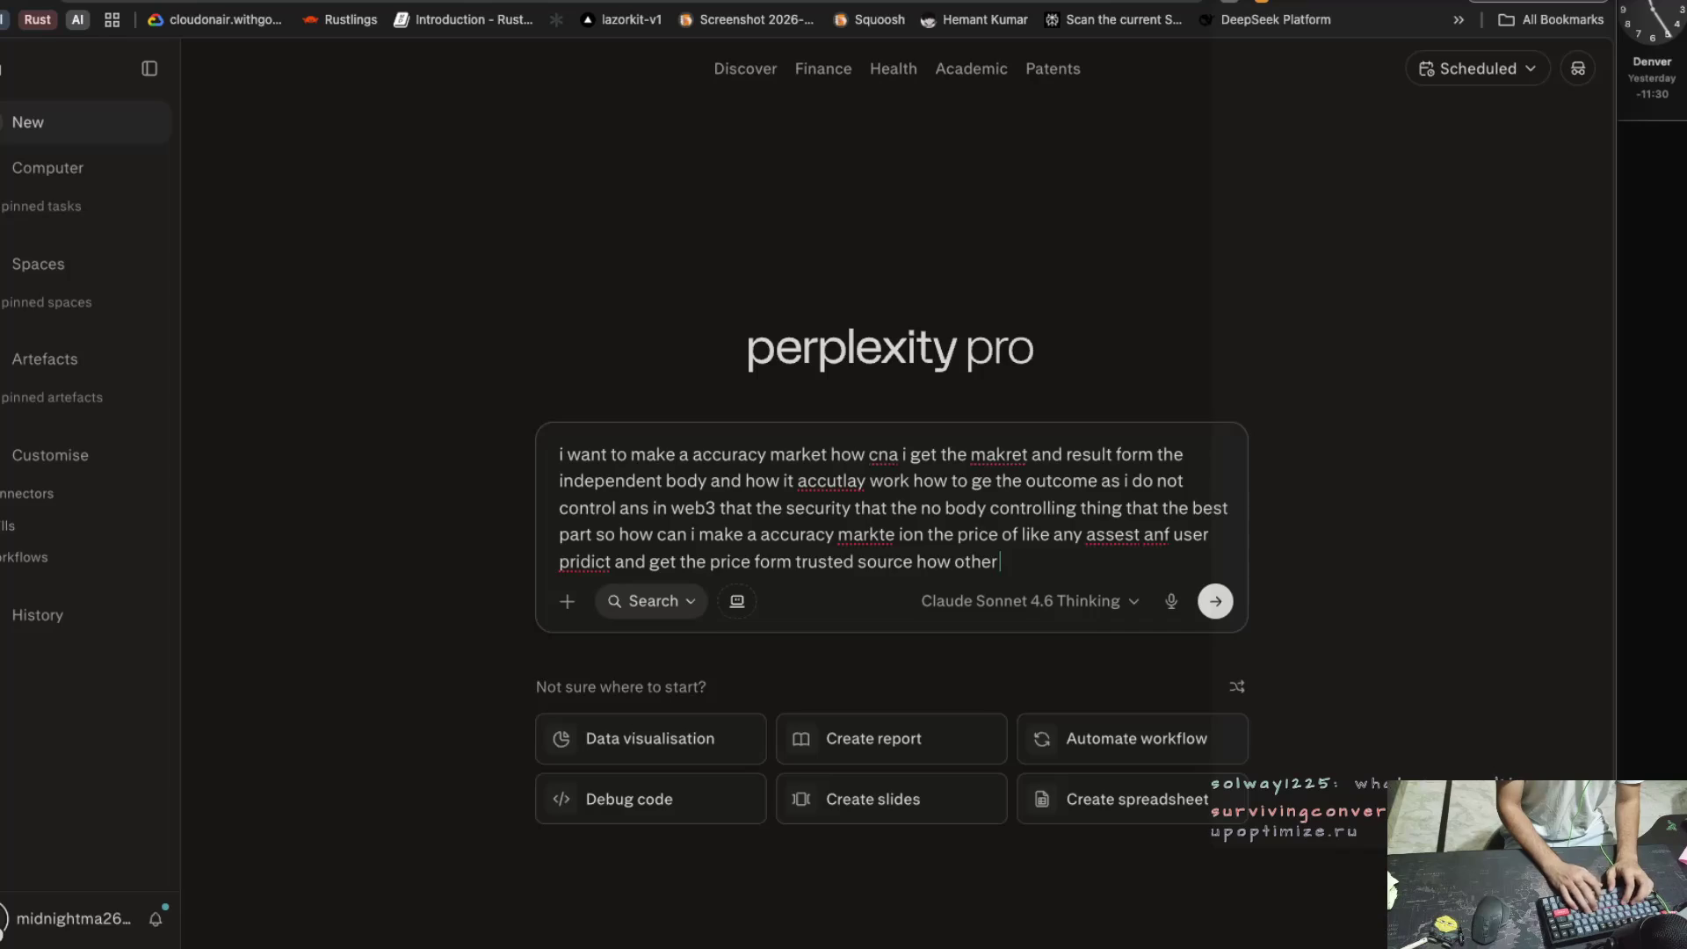
key("BackSpace")
key("BackSpace")
type("platfom do it")
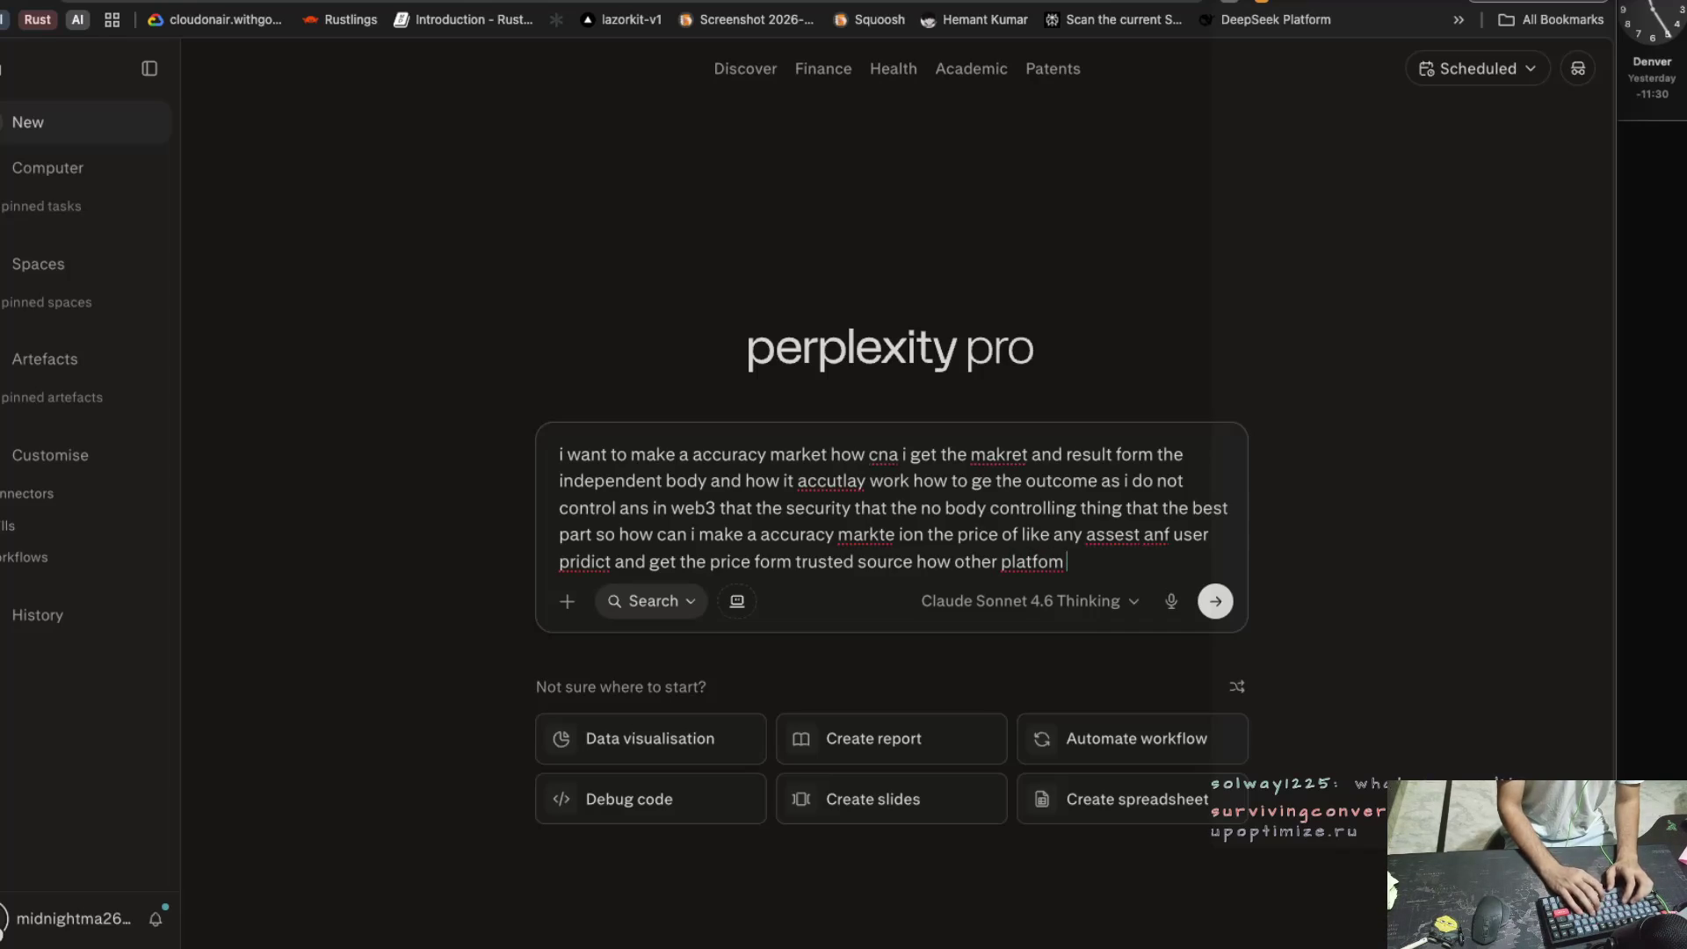
key("Return")
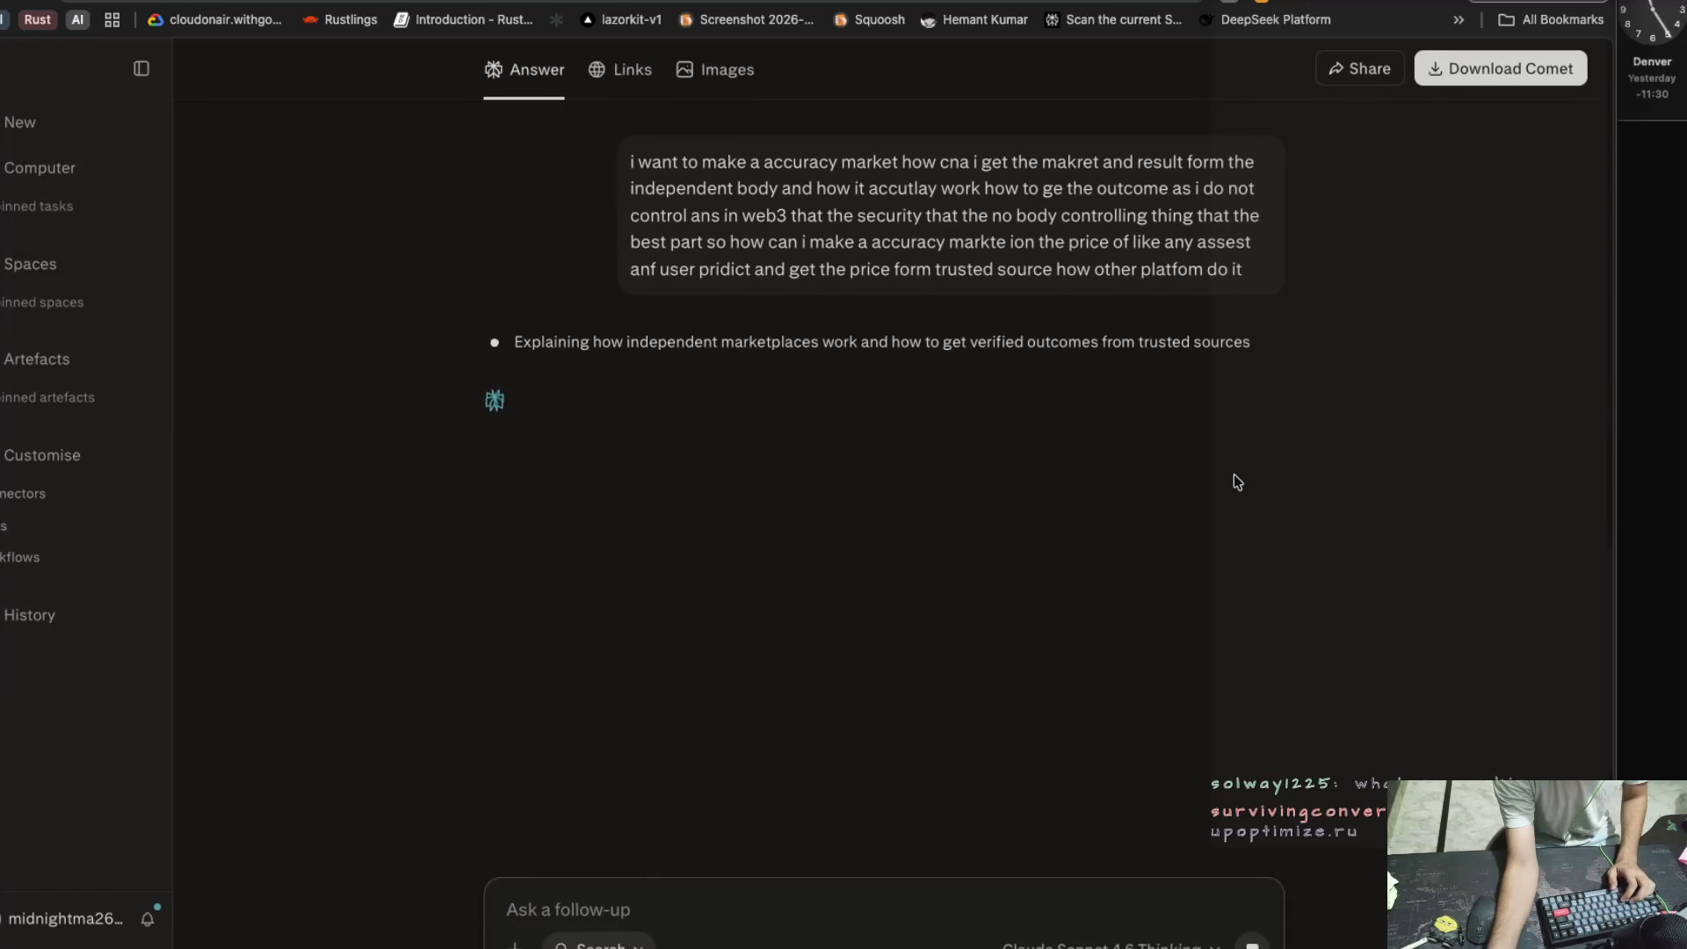
Let Perplexity search prediction-market oracle price feeds, Chainlink and Pyth Network on Solana
key("super+Tab")
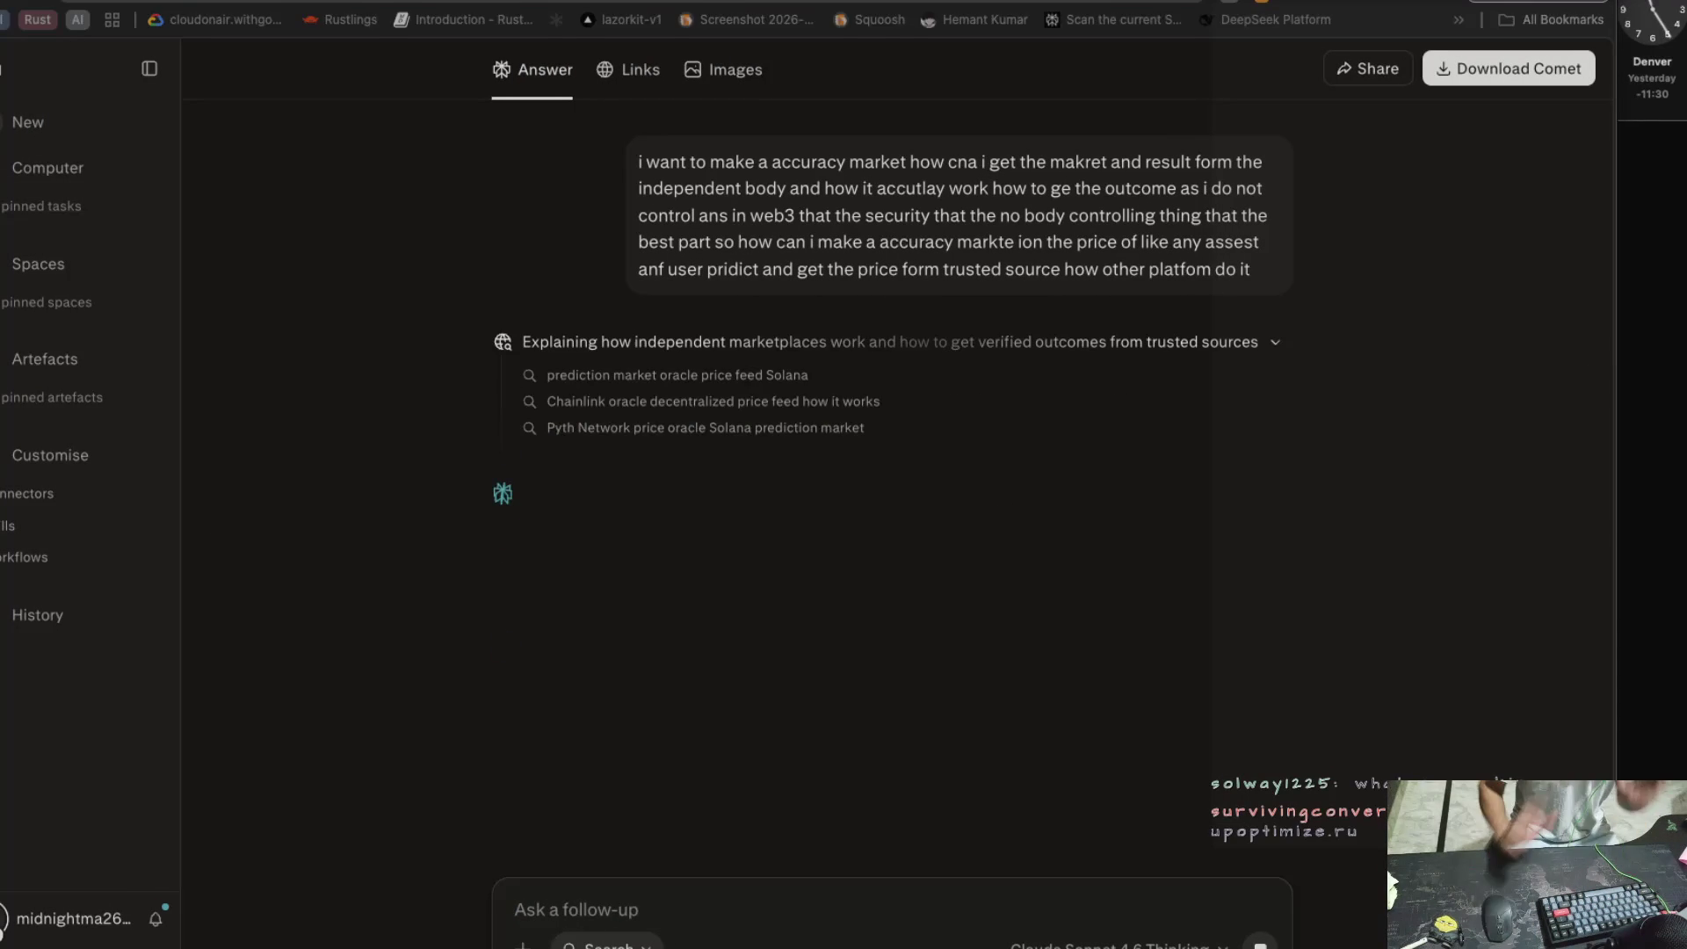